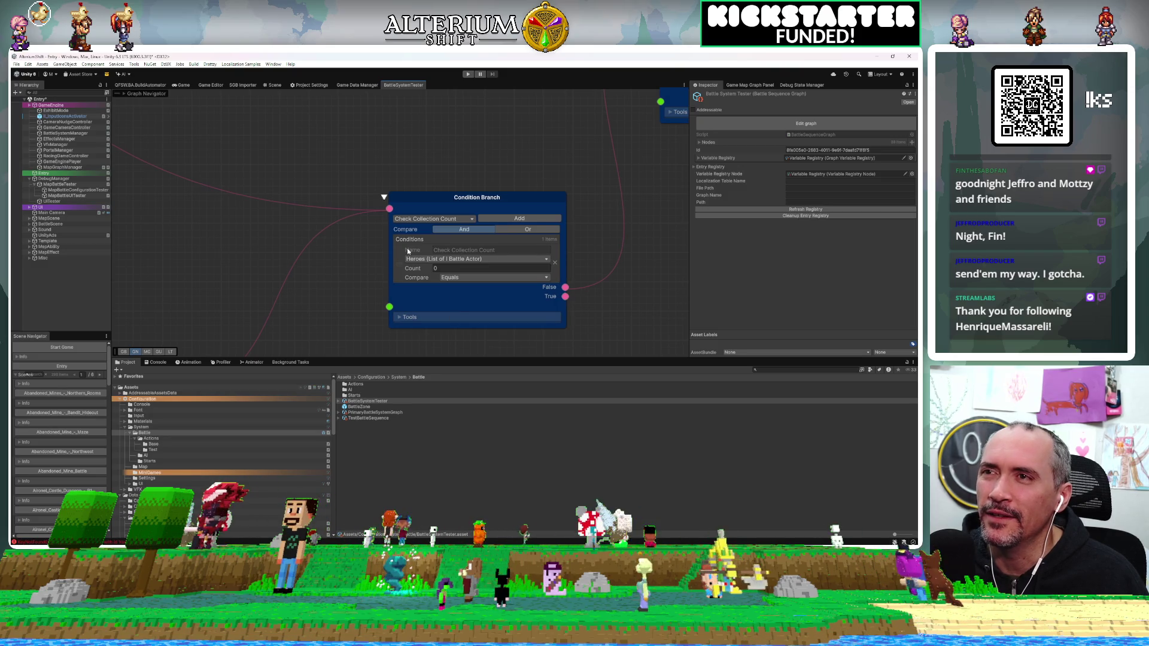
Step: Pan around the battle graph and select the Battle Action Select Targets node
{"action": "scroll", "coordinate": [347, 264], "scroll_direction": "down", "scroll_amount": 5}
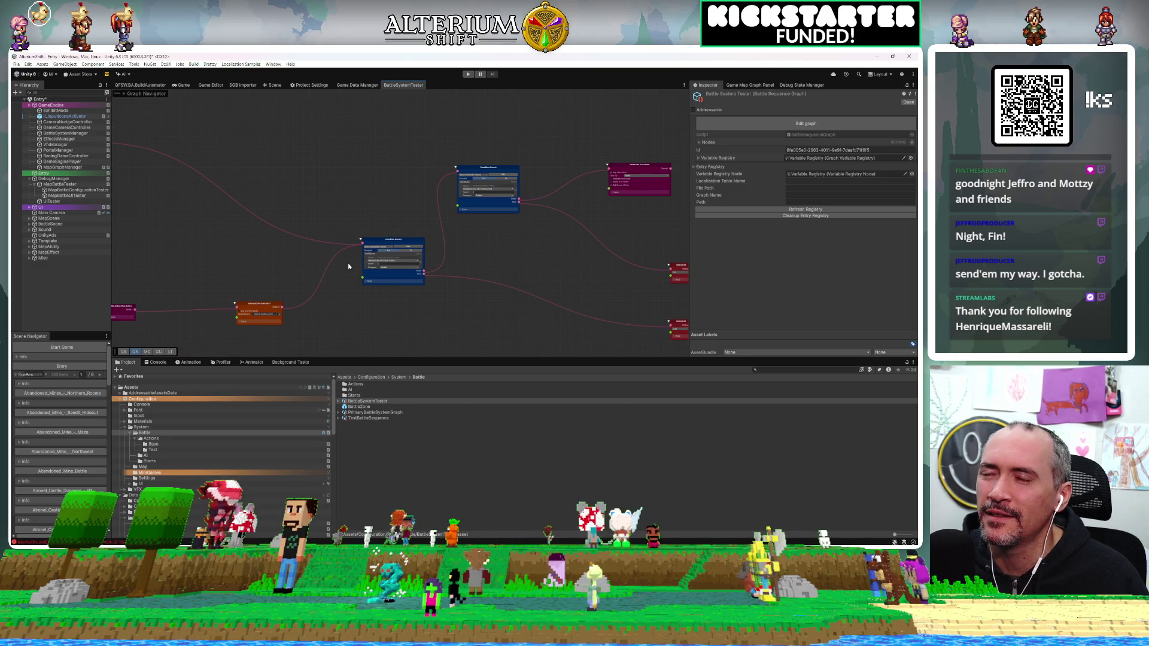
{"action": "scroll", "coordinate": [348, 266], "scroll_direction": "up", "scroll_amount": 4}
{"action": "scroll", "coordinate": [348, 266], "scroll_direction": "down", "scroll_amount": 4}
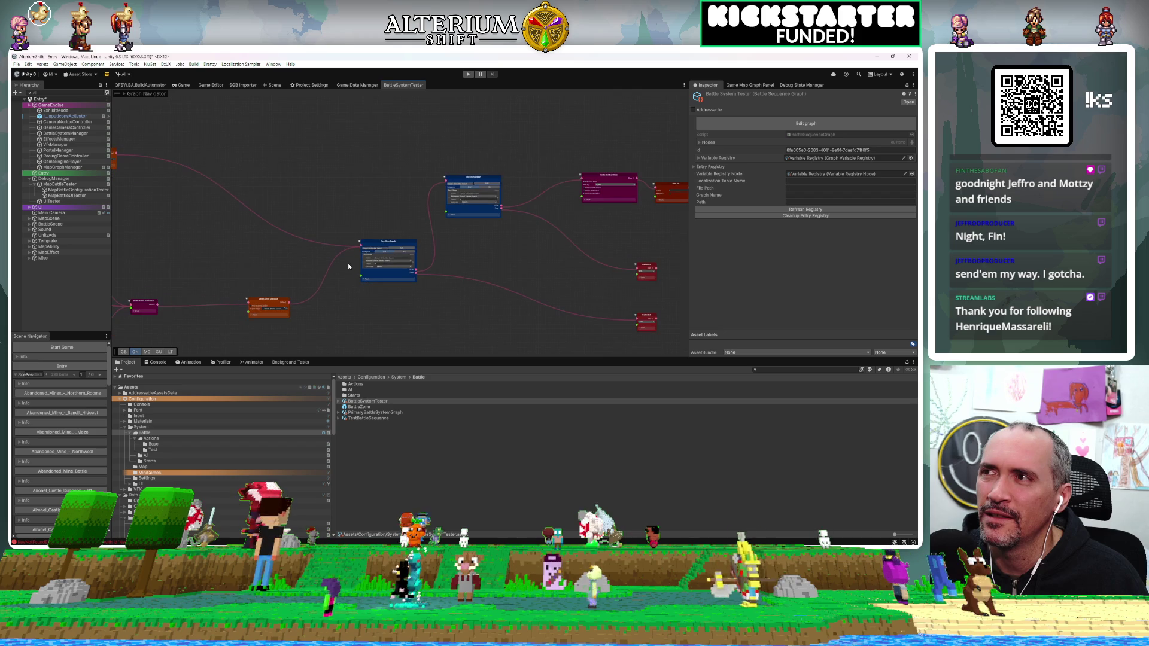
{"action": "left_click_drag", "start_coordinate": [239, 248], "coordinate": [483, 257]}
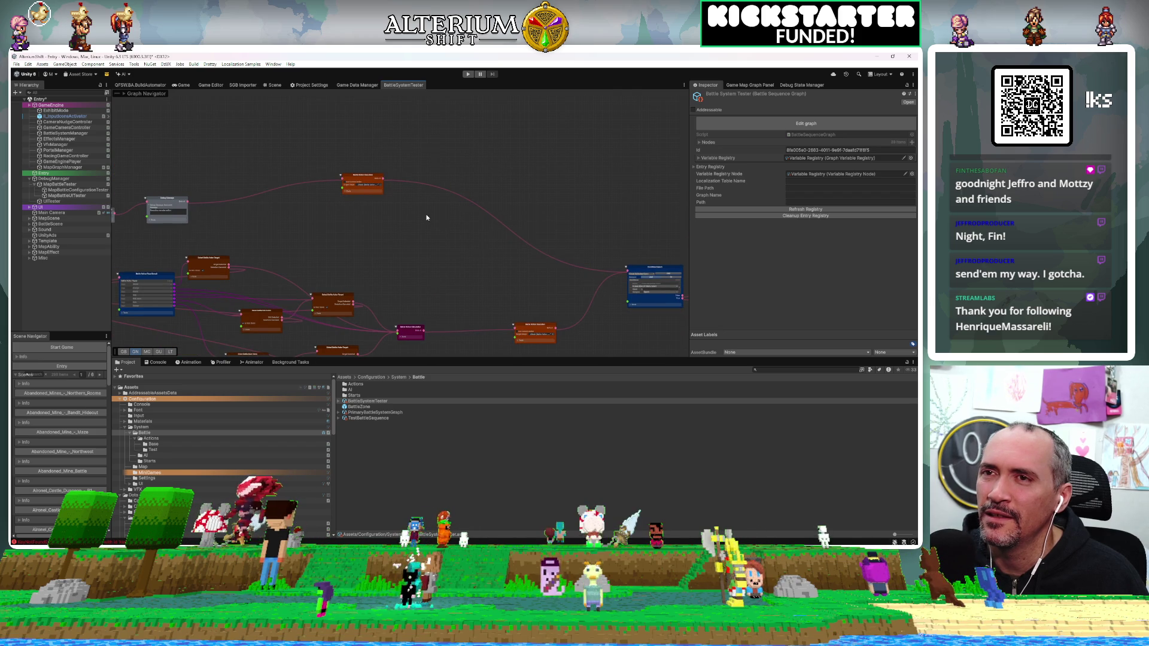
{"action": "key", "text": "f"}
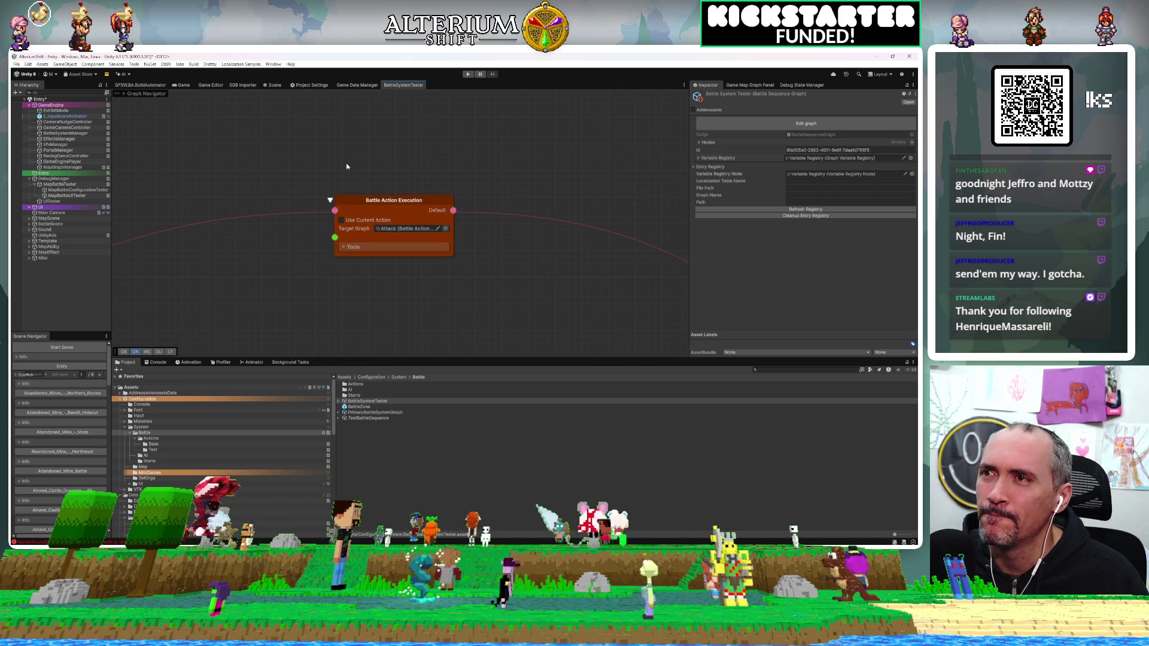
{"action": "left_click_drag", "start_coordinate": [290, 267], "coordinate": [529, 223]}
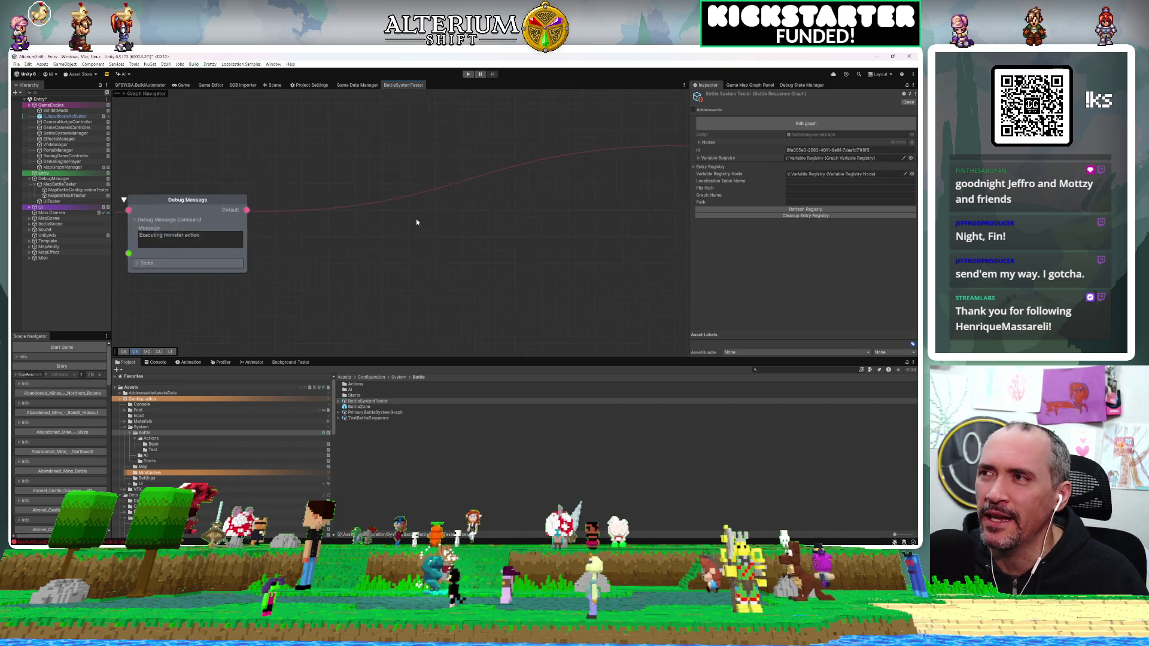
{"action": "mouse_move", "coordinate": [420, 259]}
{"action": "left_mouse_down"}
{"action": "mouse_move", "coordinate": [437, 295]}
{"action": "mouse_move", "coordinate": [501, 328]}
{"action": "mouse_move", "coordinate": [344, 240]}
{"action": "mouse_move", "coordinate": [295, 237]}
{"action": "left_mouse_up"}
{"action": "left_click", "coordinate": [250, 155]}
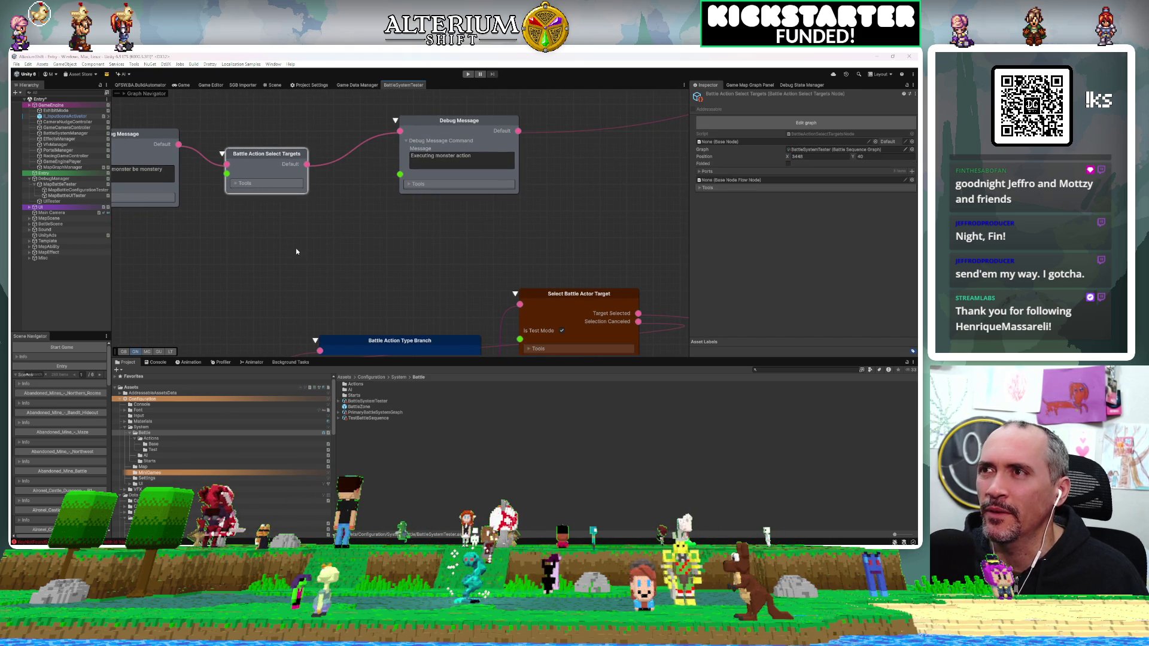
Step: Add a Battle AI Execution node from the 'battle' node search, then inspect the Debug Message node
{"action": "key", "text": "space"}
{"action": "type", "text": "battle"}
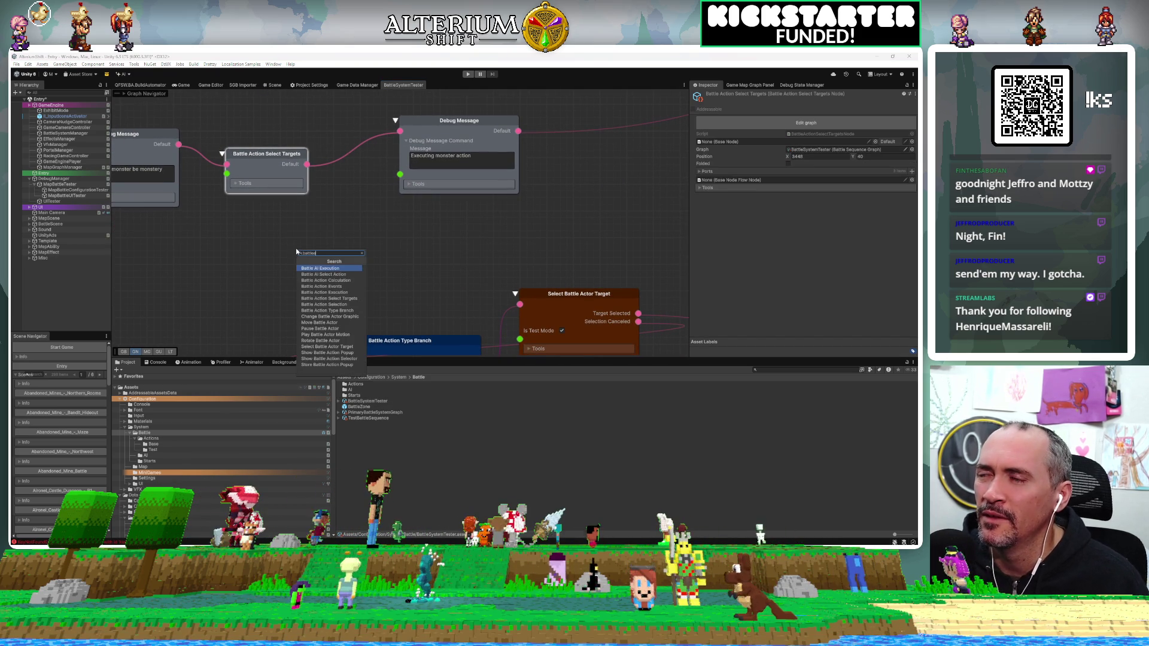
{"action": "left_click", "coordinate": [304, 269]}
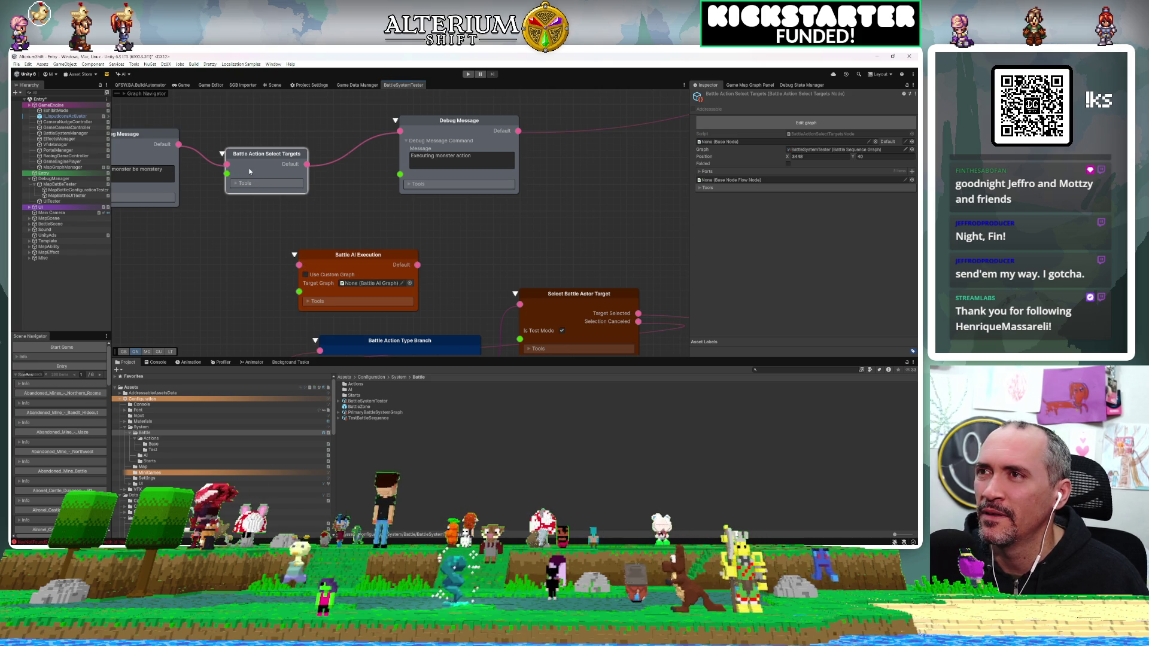
{"action": "scroll", "coordinate": [263, 154], "scroll_direction": "down", "scroll_amount": 5}
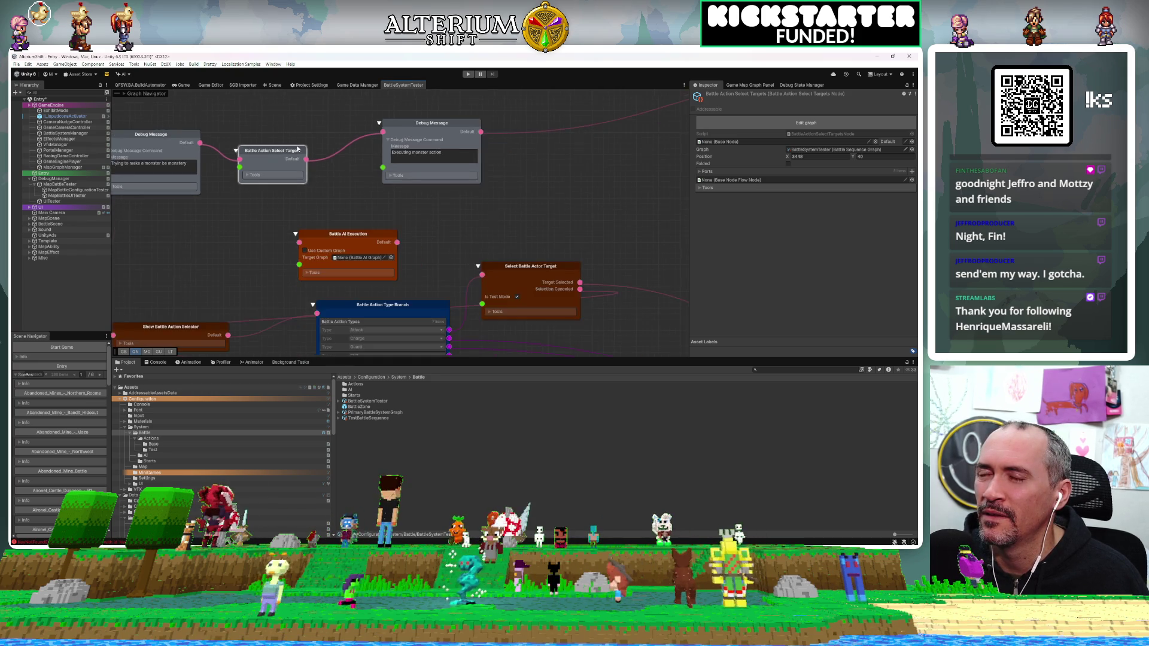
{"action": "left_click", "coordinate": [359, 135]}
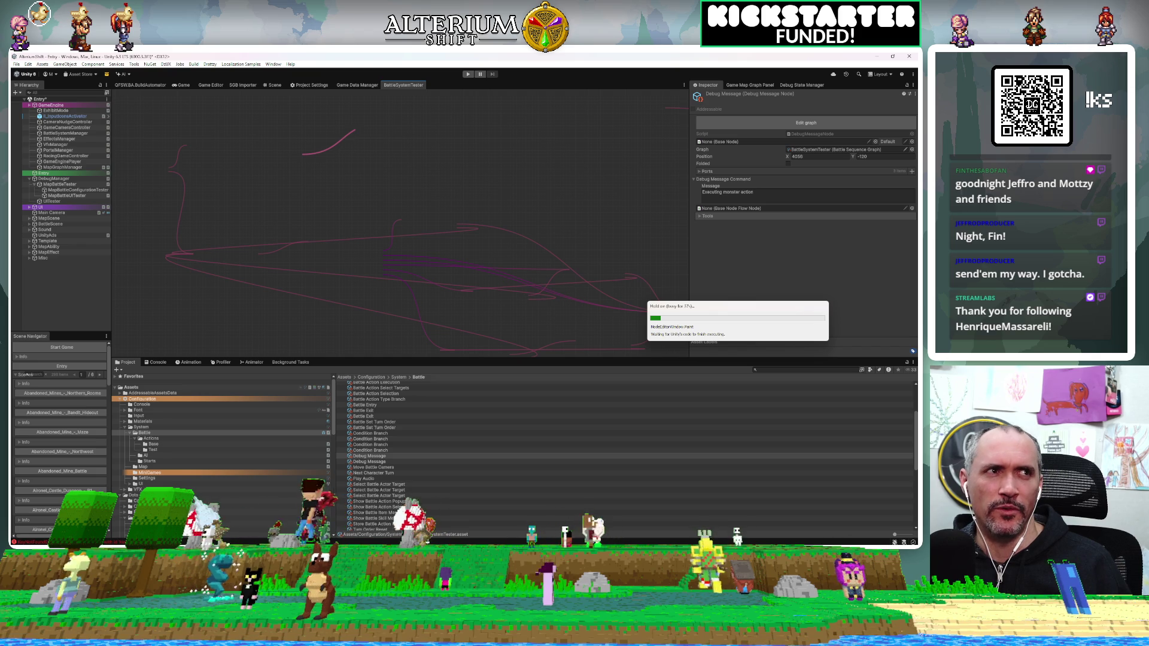
Step: Switch to Rider to view the BattleAI getter that loads GameBattleAIData by reference ID
{"action": "key", "text": "alt+Tab"}
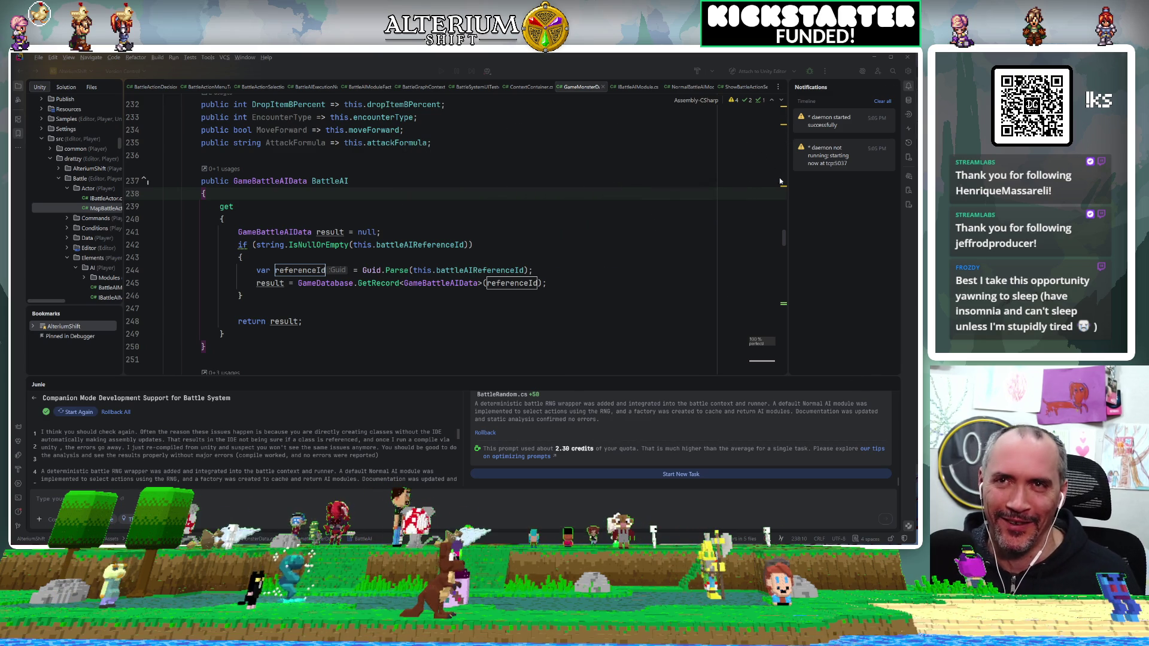
Step: Widen Rider's Notifications panel, then return to the Unity editor
{"action": "left_click_drag", "start_coordinate": [786, 179], "coordinate": [689, 171]}
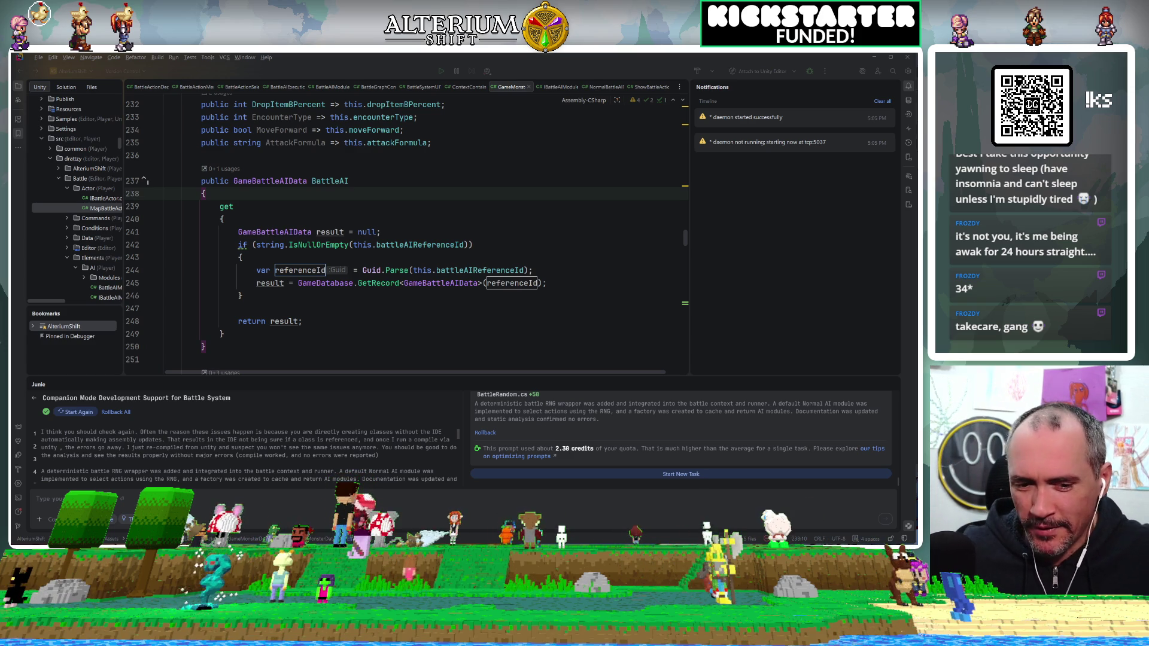
{"action": "key", "text": "alt+Tab"}
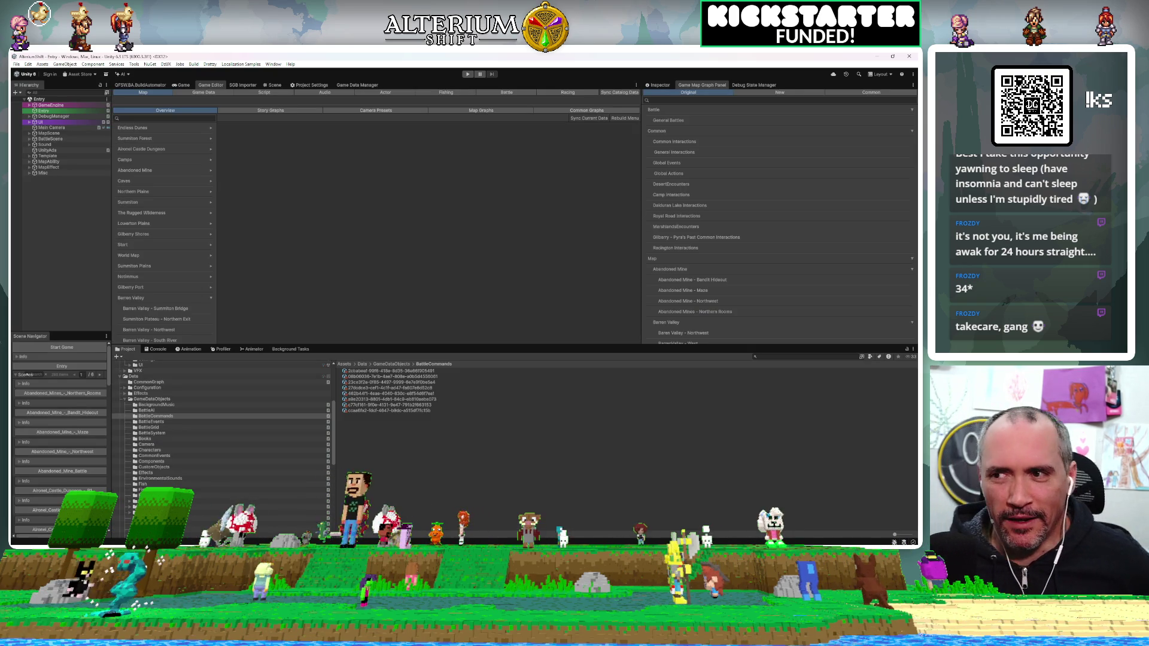
Step: Scroll the Game Editor map list and show the Assets/Configuration/System folder
{"action": "scroll", "coordinate": [778, 328], "scroll_direction": "down", "scroll_amount": 10}
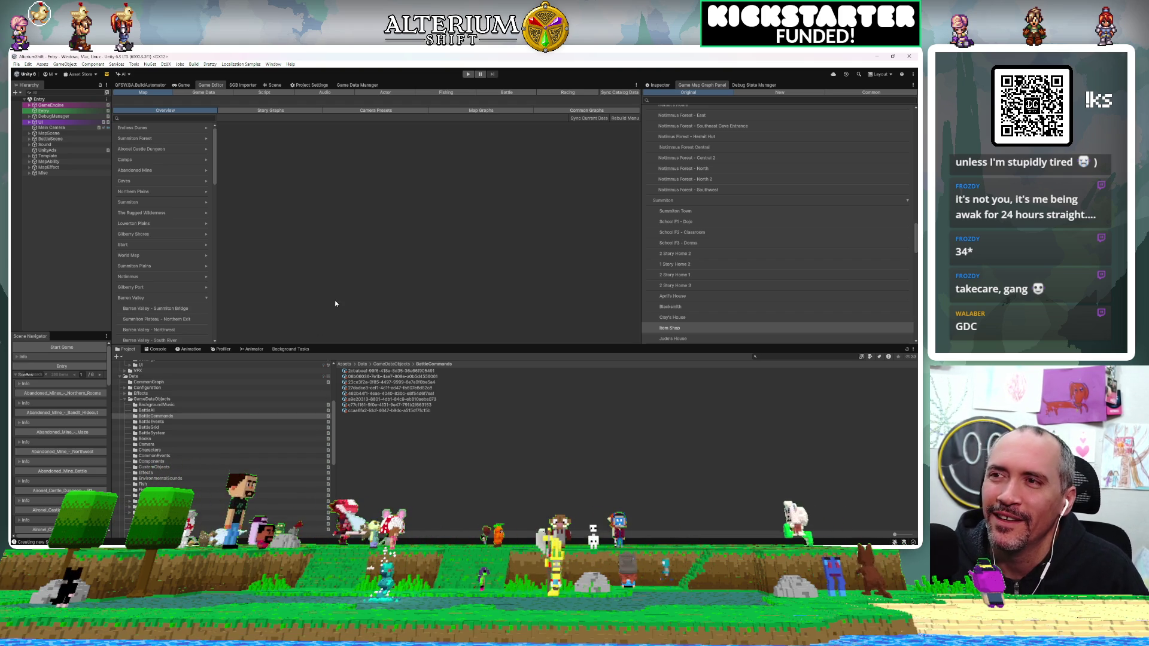
{"action": "key", "text": "ctrl+f"}
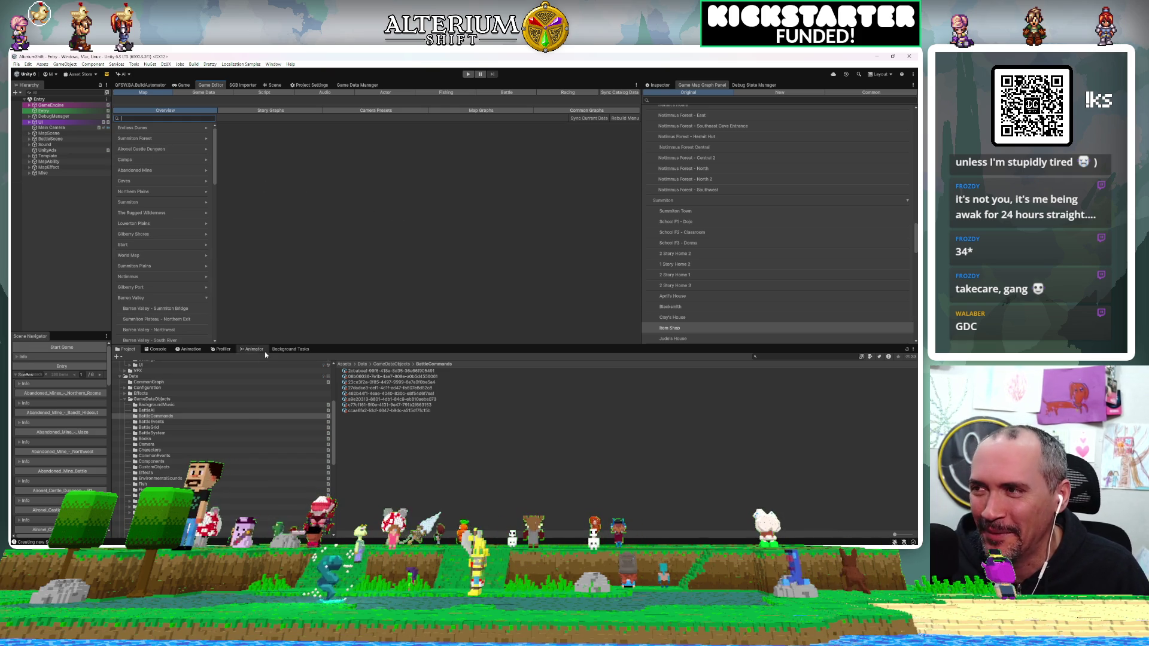
{"action": "scroll", "coordinate": [246, 414], "scroll_direction": "up", "scroll_amount": 5}
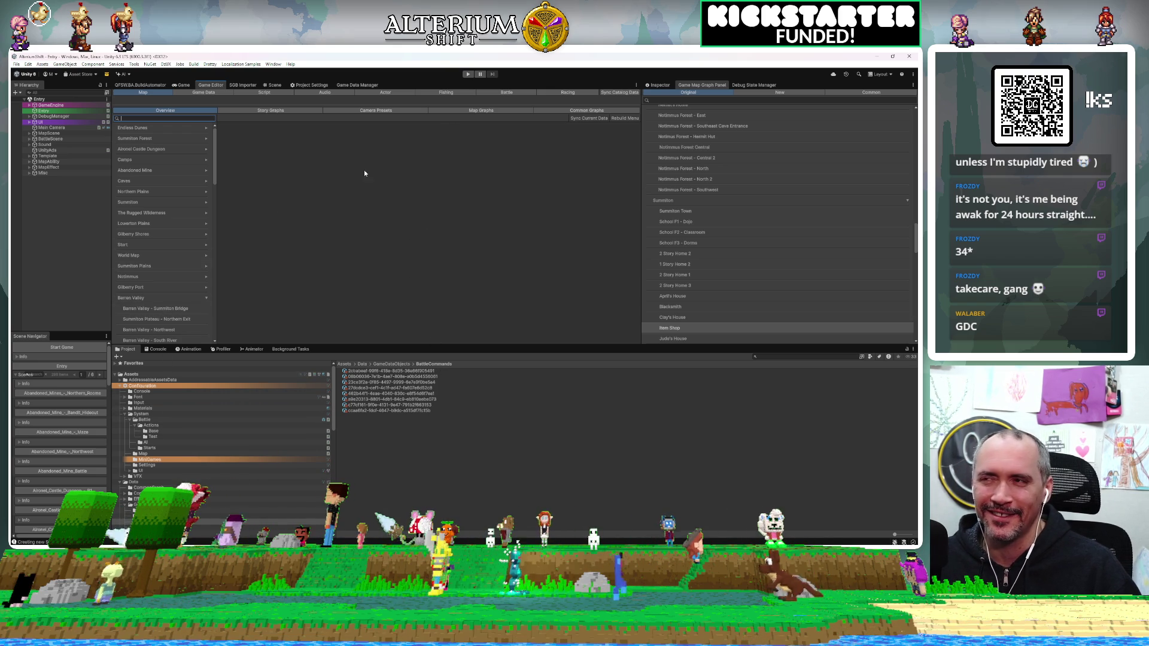
{"action": "left_click", "coordinate": [139, 414]}
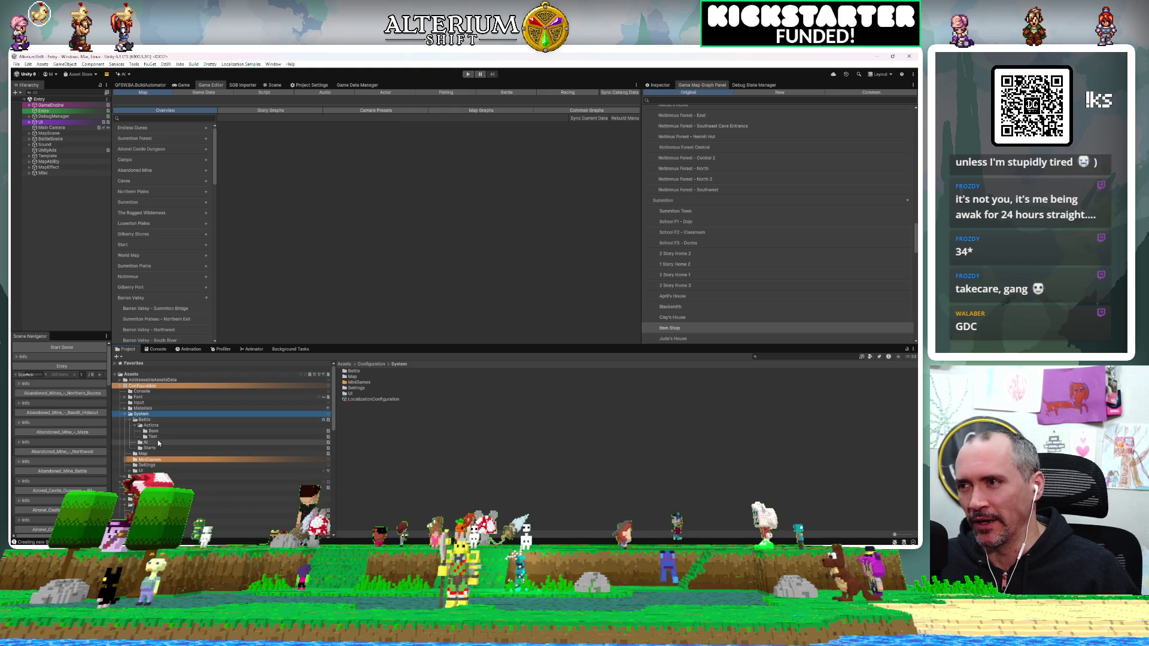
Step: Open the BattleSystemTester graph from the Battle folder and select a grey node on its right side
{"action": "left_click", "coordinate": [162, 420]}
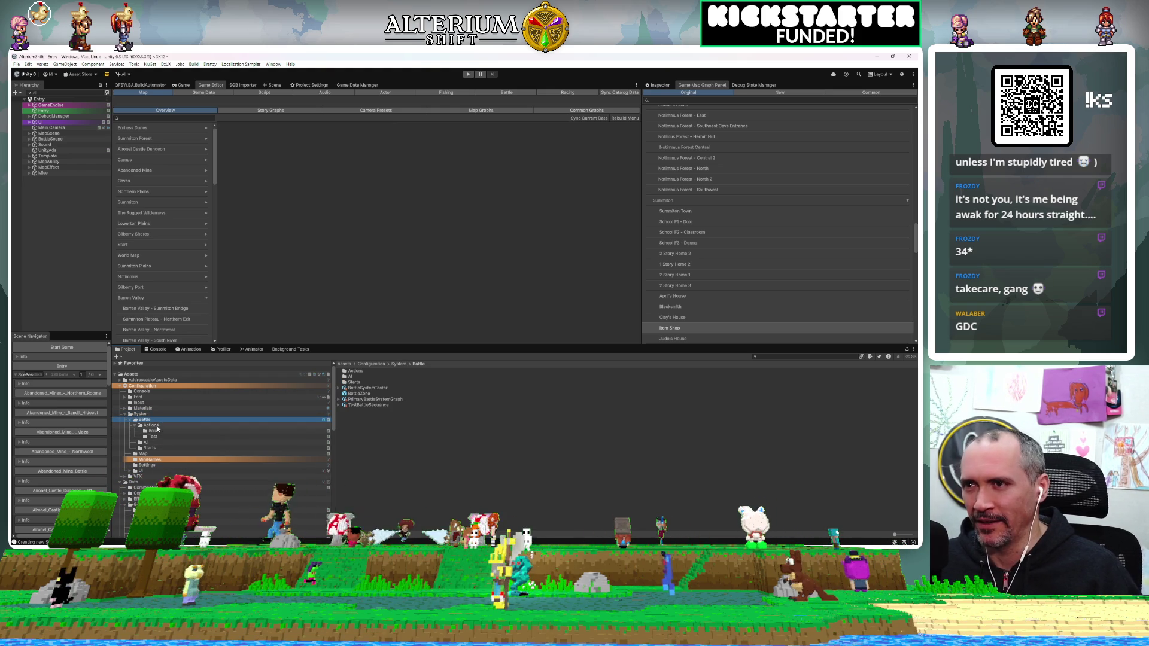
{"action": "double_click", "coordinate": [353, 386]}
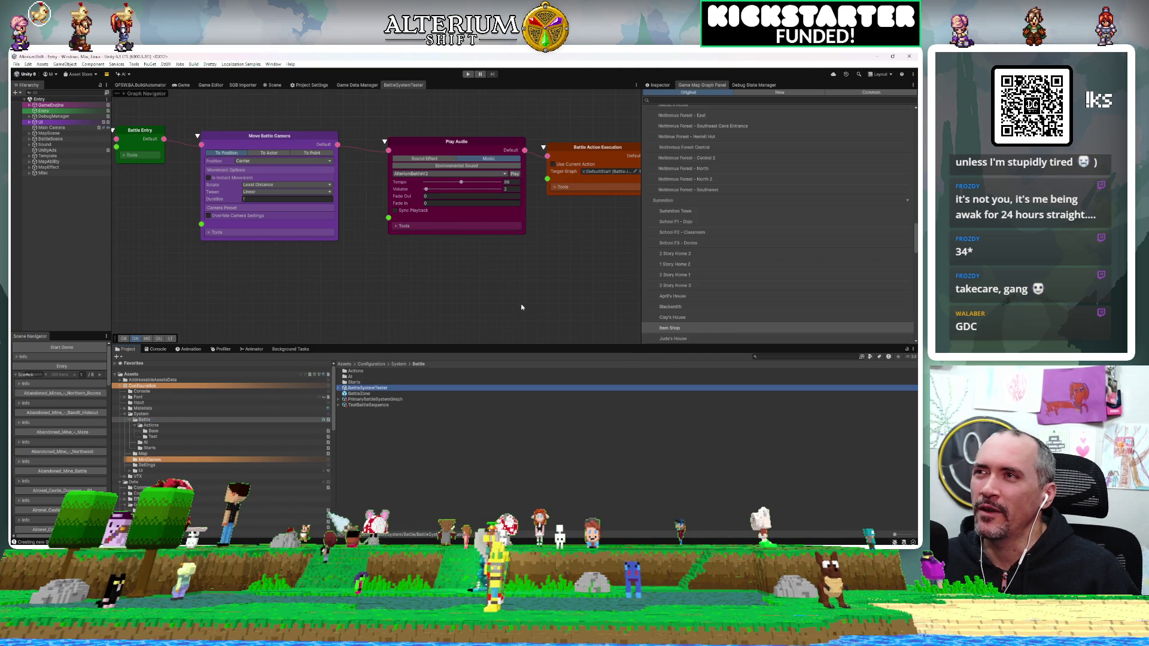
{"action": "scroll", "coordinate": [520, 307], "scroll_direction": "down", "scroll_amount": 5}
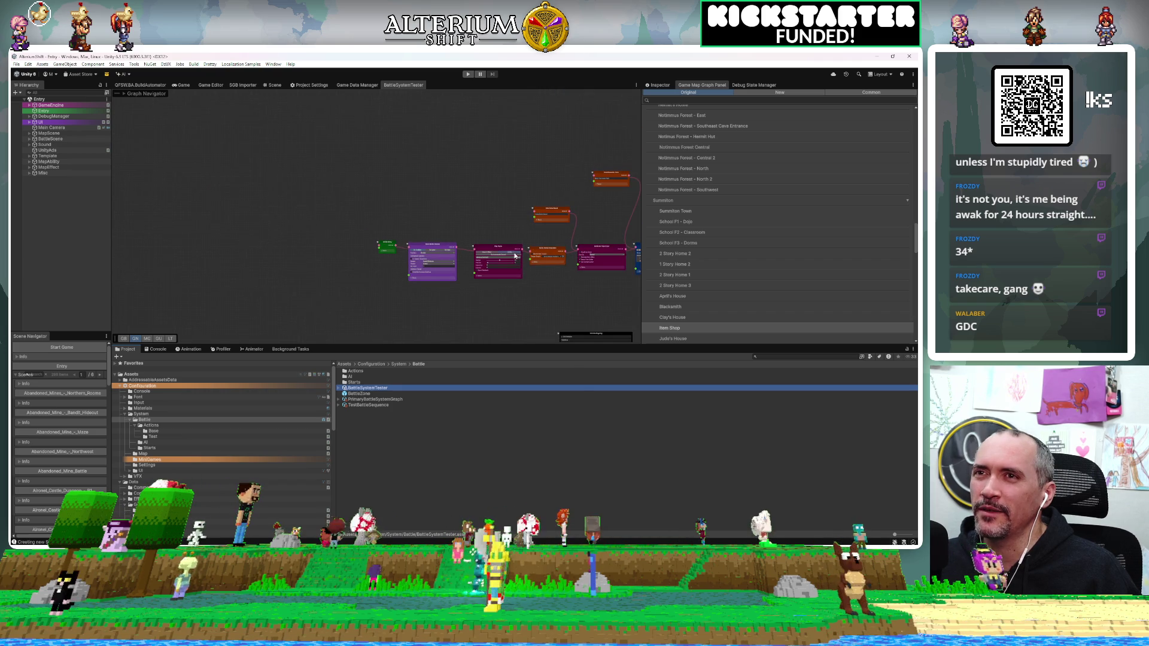
{"action": "scroll", "coordinate": [505, 202], "scroll_direction": "down", "scroll_amount": 3}
{"action": "left_click_drag", "start_coordinate": [335, 192], "coordinate": [192, 176]}
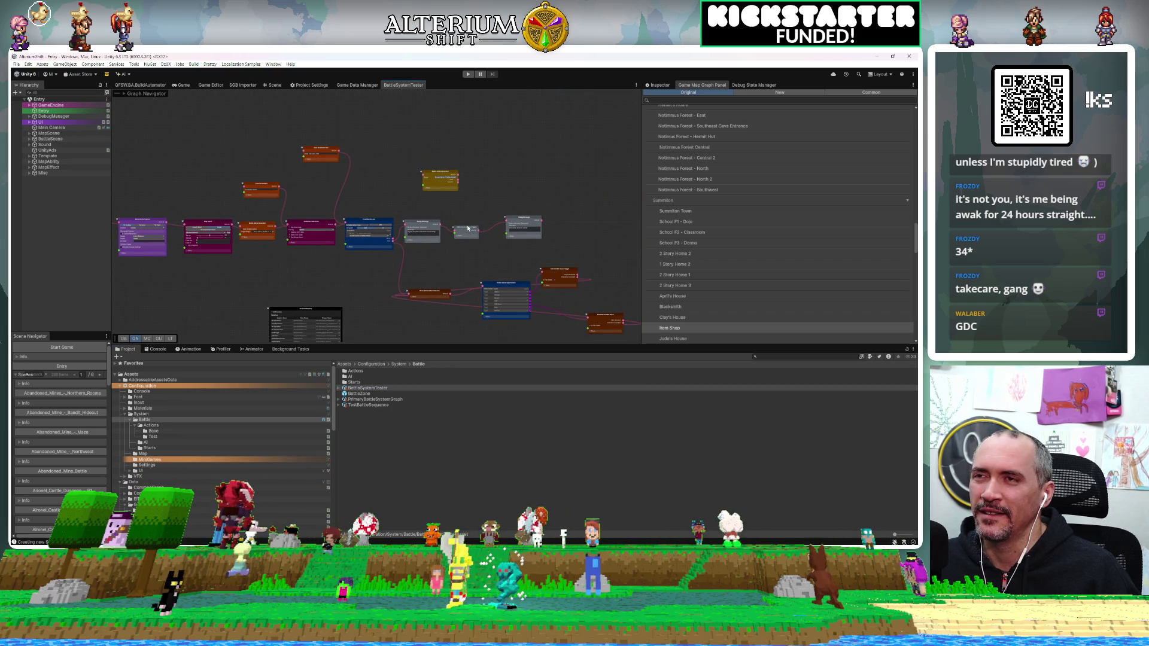
{"action": "scroll", "coordinate": [470, 227], "scroll_direction": "up", "scroll_amount": 2}
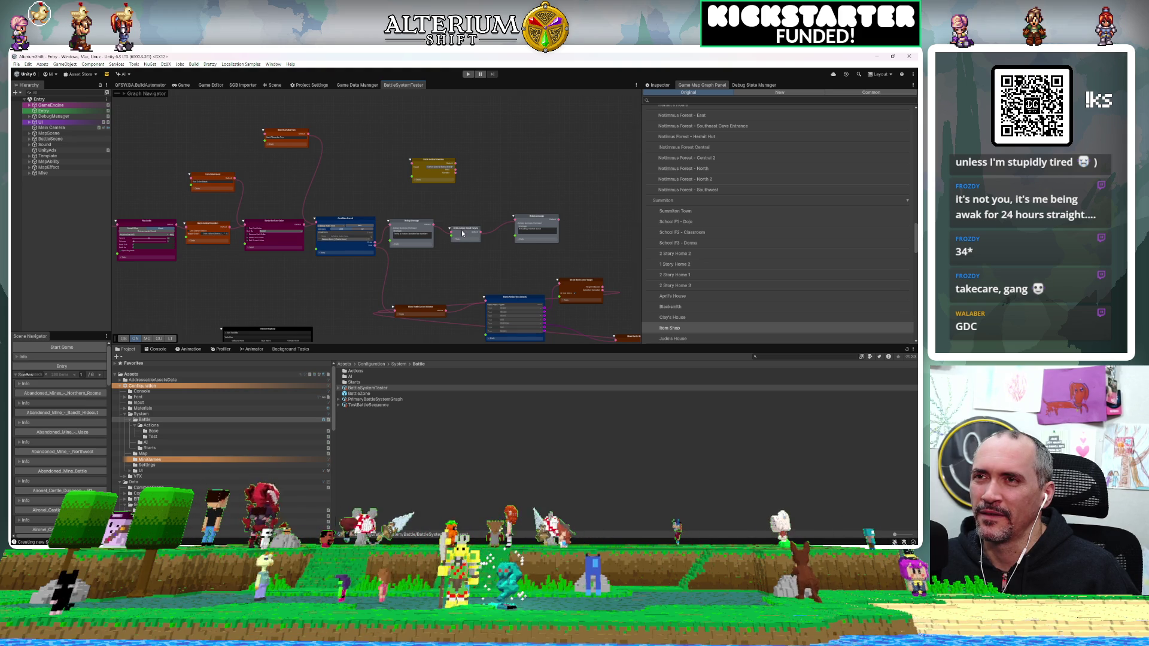
{"action": "left_click", "coordinate": [461, 230]}
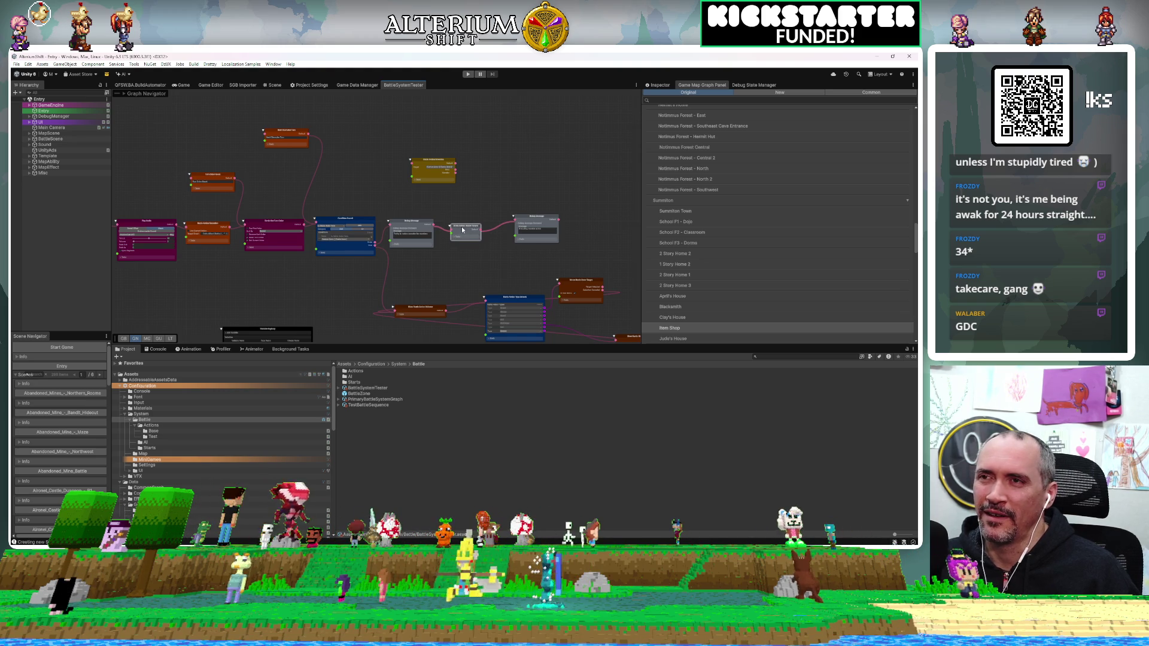
Step: Add a Battle AI Execution node and connect the Debug Message output to it
{"action": "right_click", "coordinate": [461, 230]}
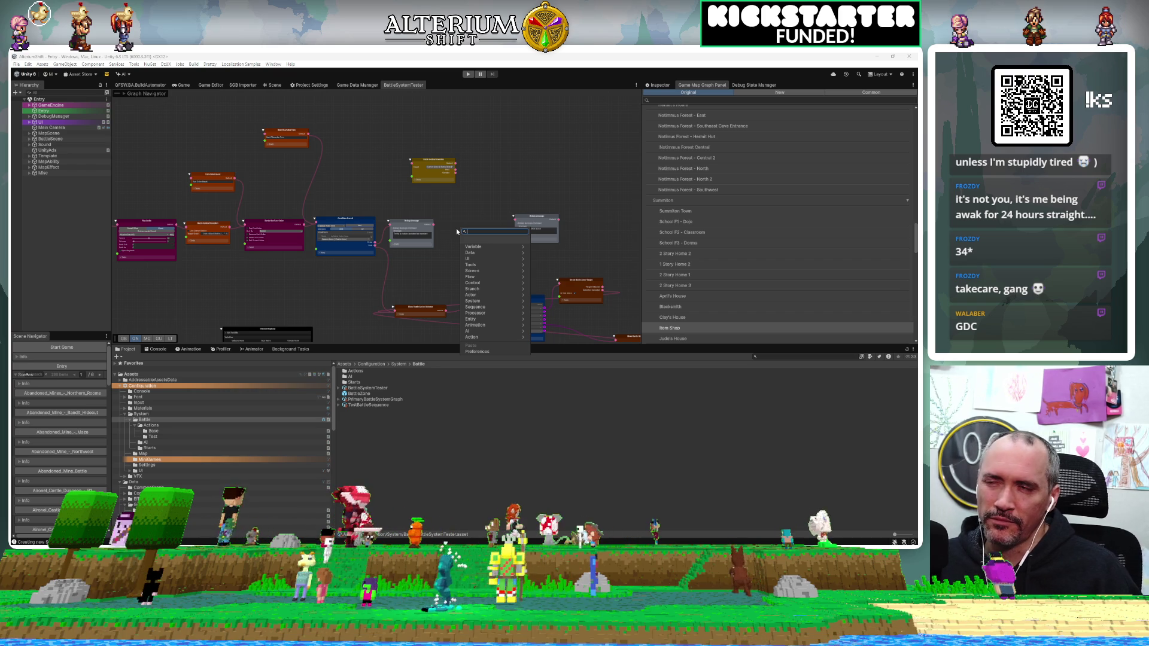
{"action": "type", "text": "battl"}
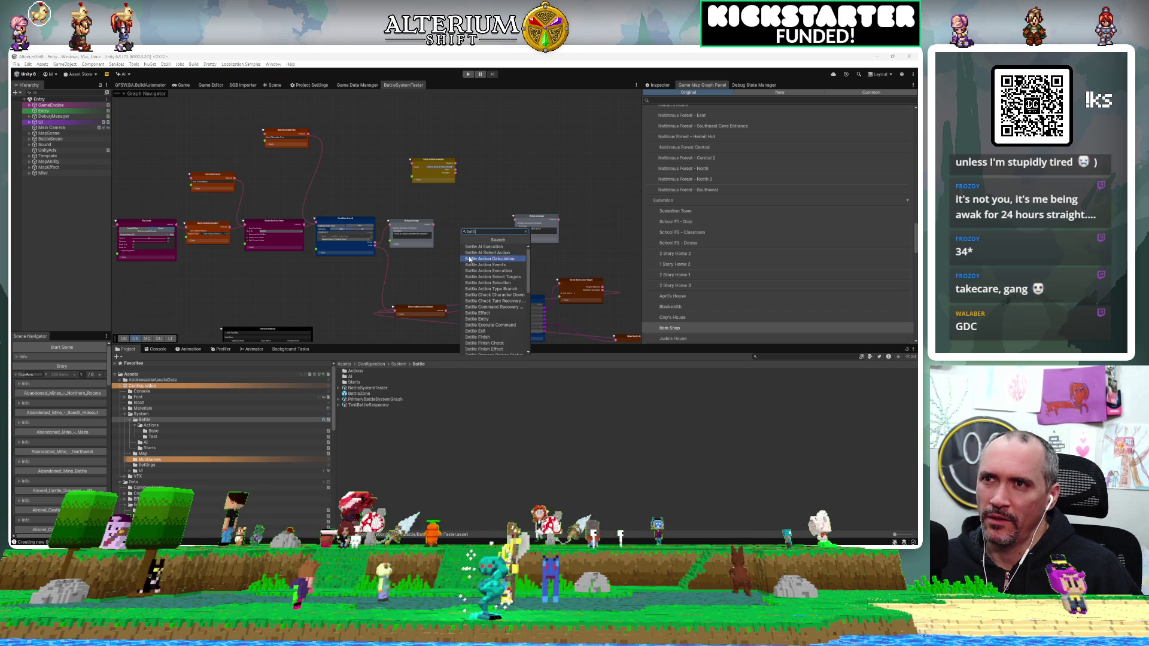
{"action": "left_click", "coordinate": [473, 248]}
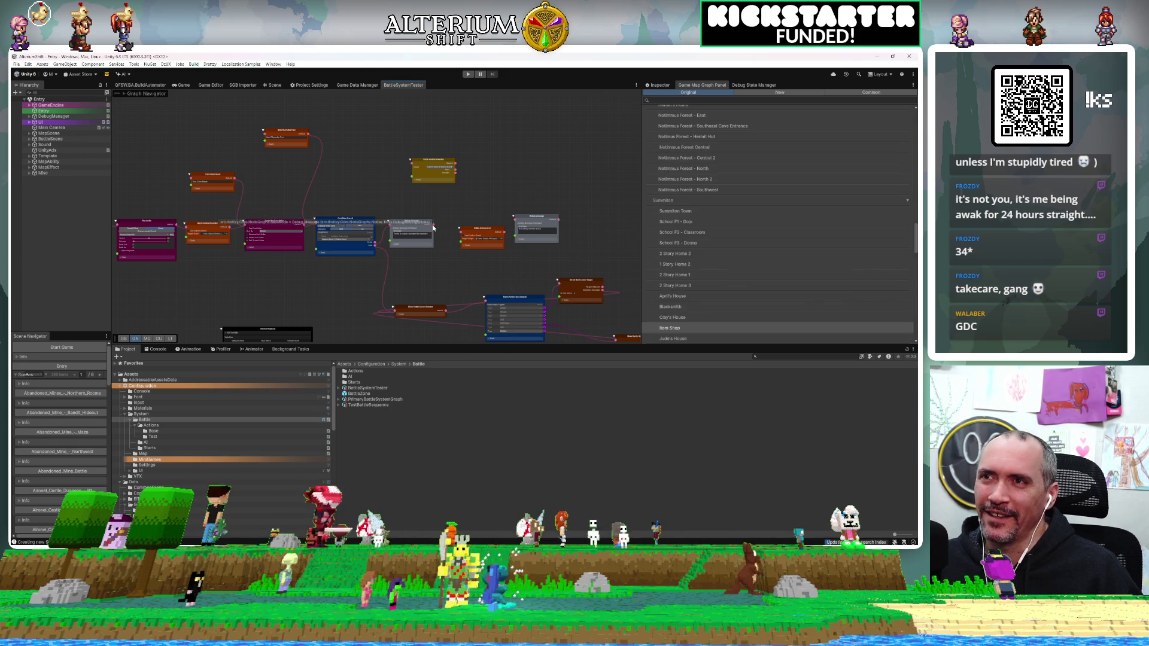
{"action": "left_click_drag", "start_coordinate": [432, 224], "coordinate": [465, 235]}
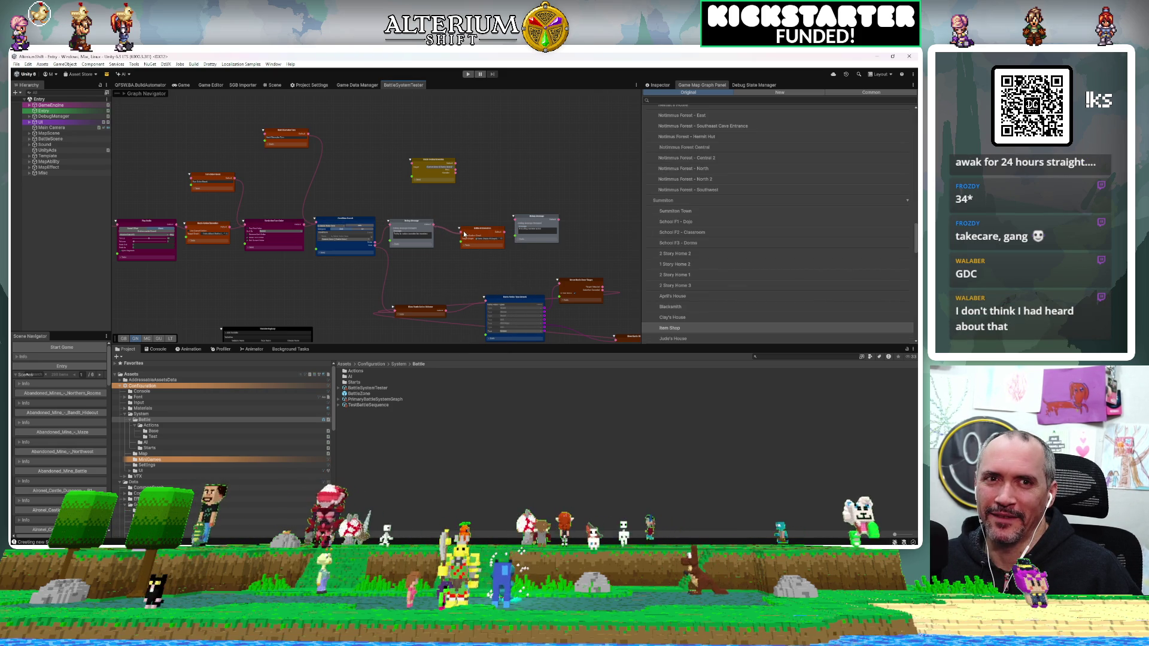
{"action": "left_click_drag", "start_coordinate": [473, 228], "coordinate": [458, 232]}
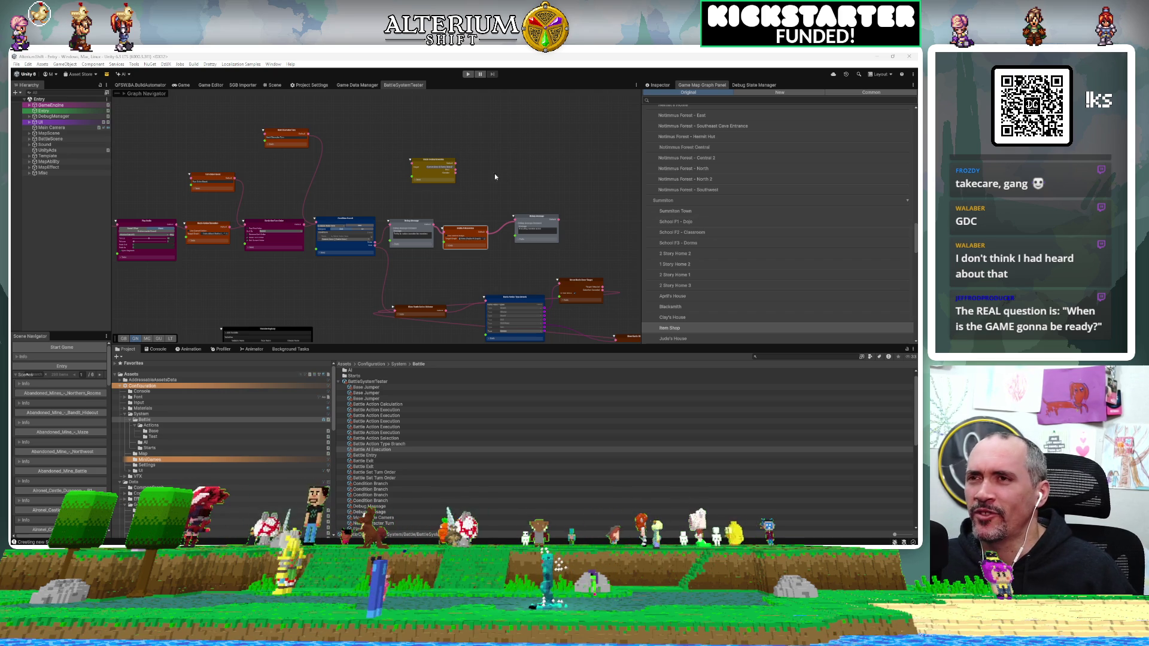
Step: Move the Battle AI Execution node up and to the right, then pan across the graph
{"action": "scroll", "coordinate": [459, 232], "scroll_direction": "up", "scroll_amount": 5}
{"action": "scroll", "coordinate": [461, 233], "scroll_direction": "up", "scroll_amount": 3}
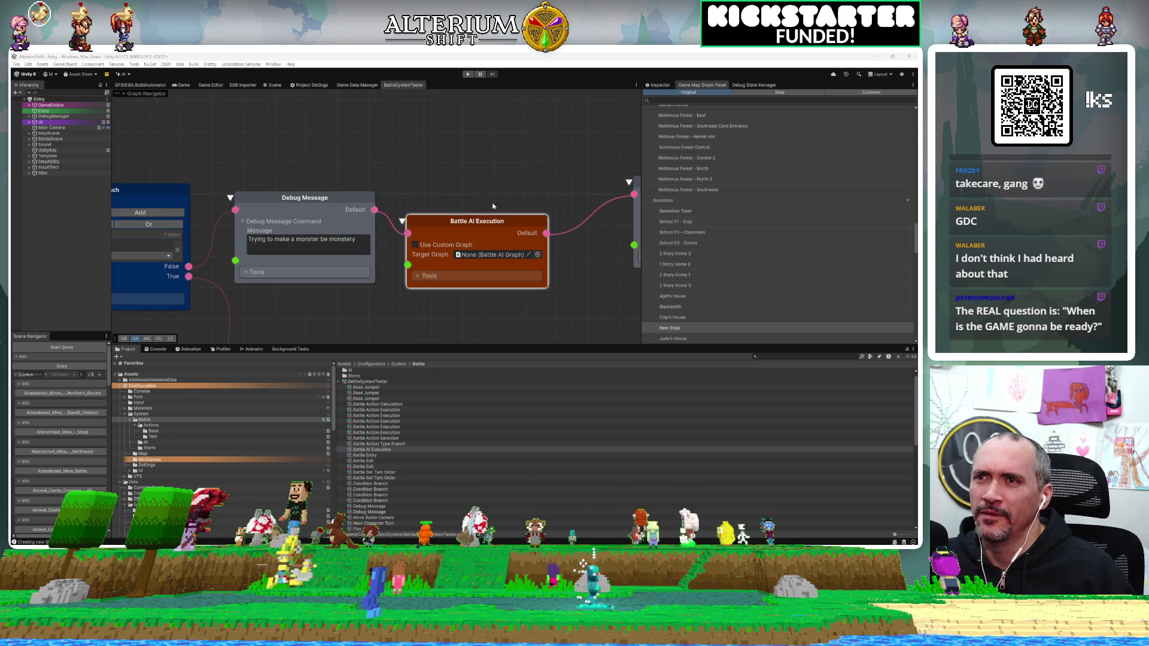
{"action": "left_click_drag", "start_coordinate": [419, 217], "coordinate": [439, 190]}
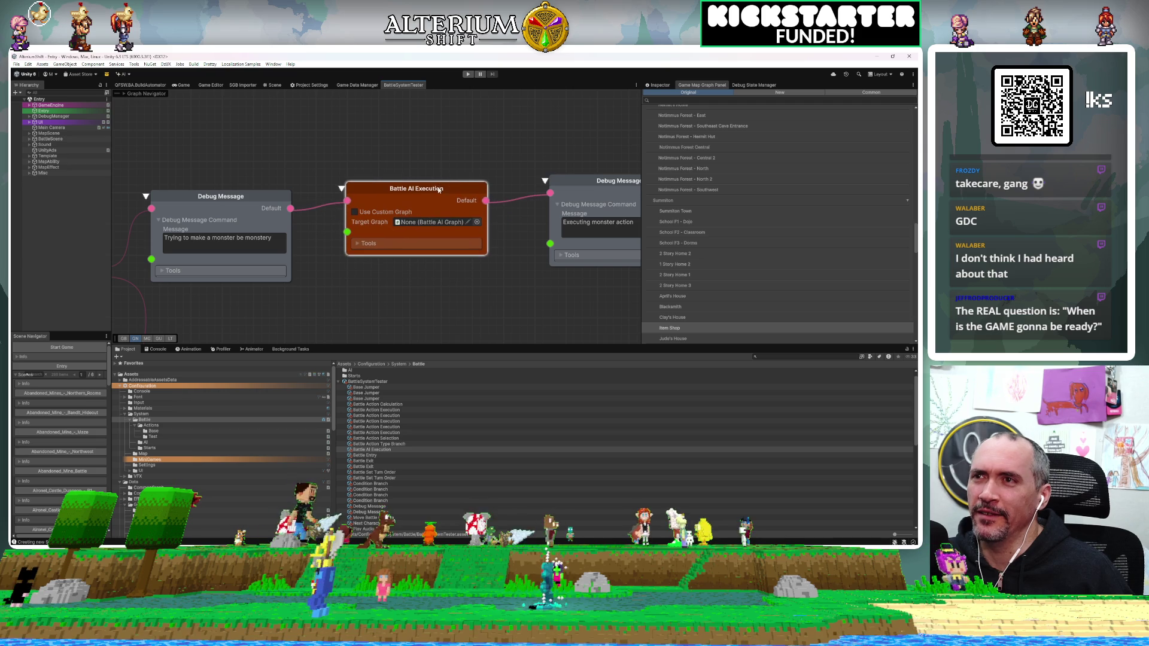
{"action": "right_click", "coordinate": [435, 154]}
{"action": "left_click", "coordinate": [419, 148]}
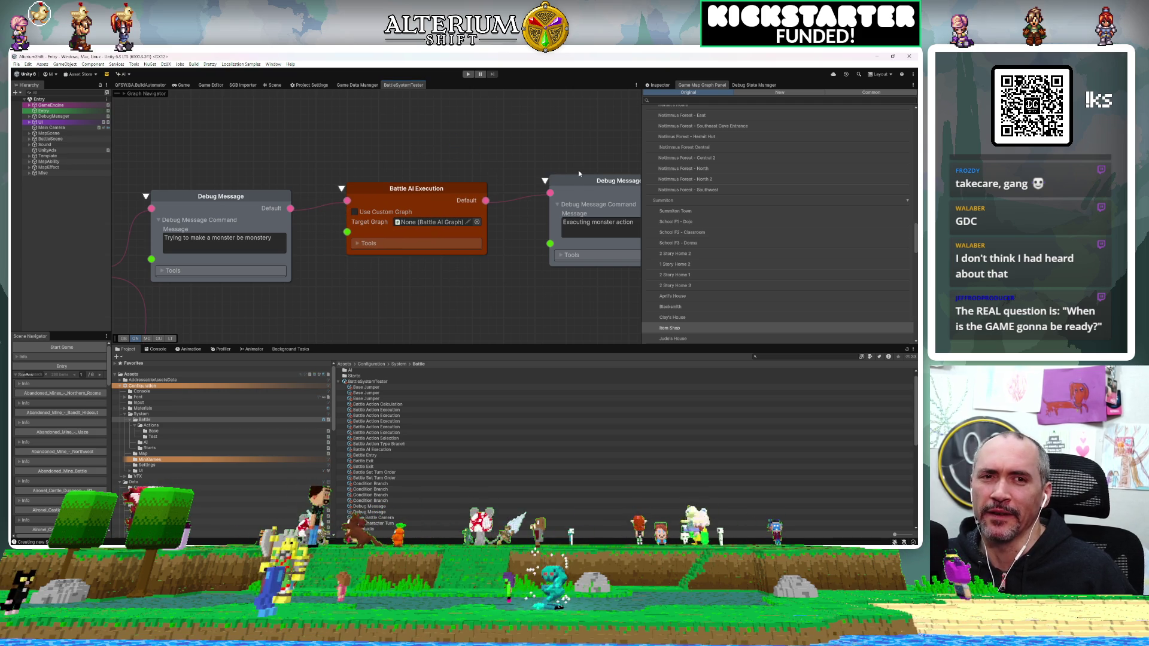
{"action": "scroll", "coordinate": [578, 170], "scroll_direction": "down", "scroll_amount": 5}
{"action": "mouse_move", "coordinate": [515, 222]}
{"action": "left_mouse_down"}
{"action": "mouse_move", "coordinate": [228, 275]}
{"action": "mouse_move", "coordinate": [297, 254]}
{"action": "mouse_move", "coordinate": [395, 311]}
{"action": "left_mouse_up"}
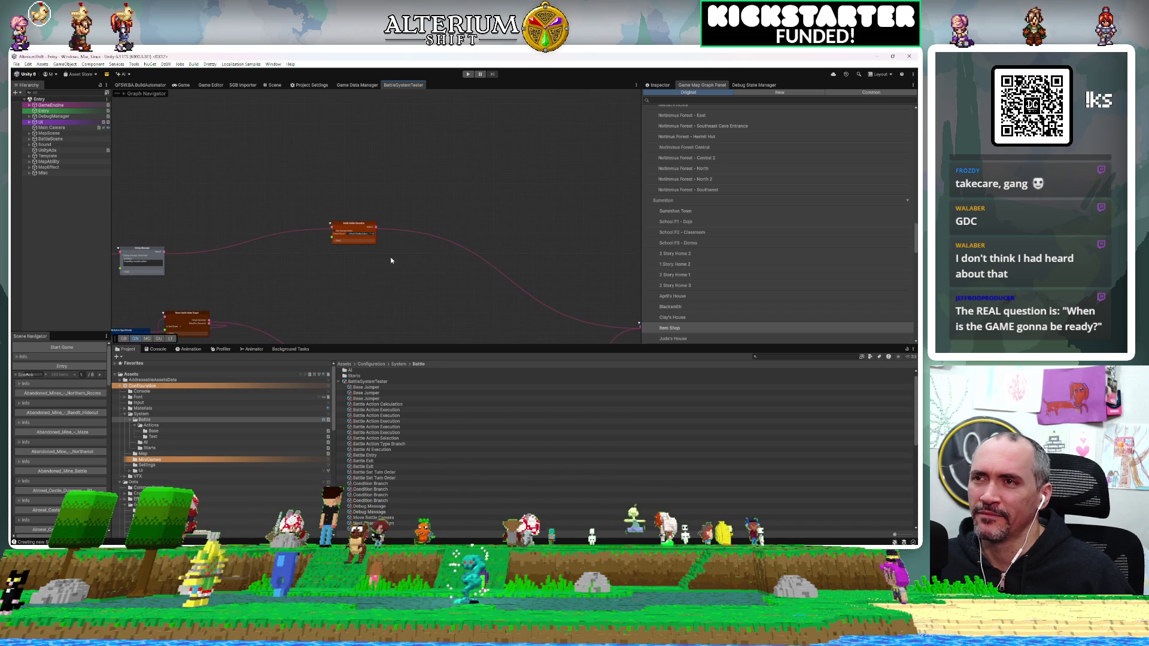
Step: Zoom out on the graph, frame the Condition Branch nodes, and pan to the Battle Action nodes
{"action": "scroll", "coordinate": [383, 237], "scroll_direction": "up", "scroll_amount": 1}
{"action": "scroll", "coordinate": [372, 234], "scroll_direction": "down", "scroll_amount": 2}
{"action": "scroll", "coordinate": [373, 235], "scroll_direction": "down", "scroll_amount": 2}
{"action": "mouse_move", "coordinate": [372, 235]}
{"action": "left_mouse_down"}
{"action": "mouse_move", "coordinate": [275, 235]}
{"action": "mouse_move", "coordinate": [174, 204]}
{"action": "mouse_move", "coordinate": [187, 199]}
{"action": "mouse_move", "coordinate": [171, 182]}
{"action": "left_mouse_up"}
{"action": "key", "text": "f"}
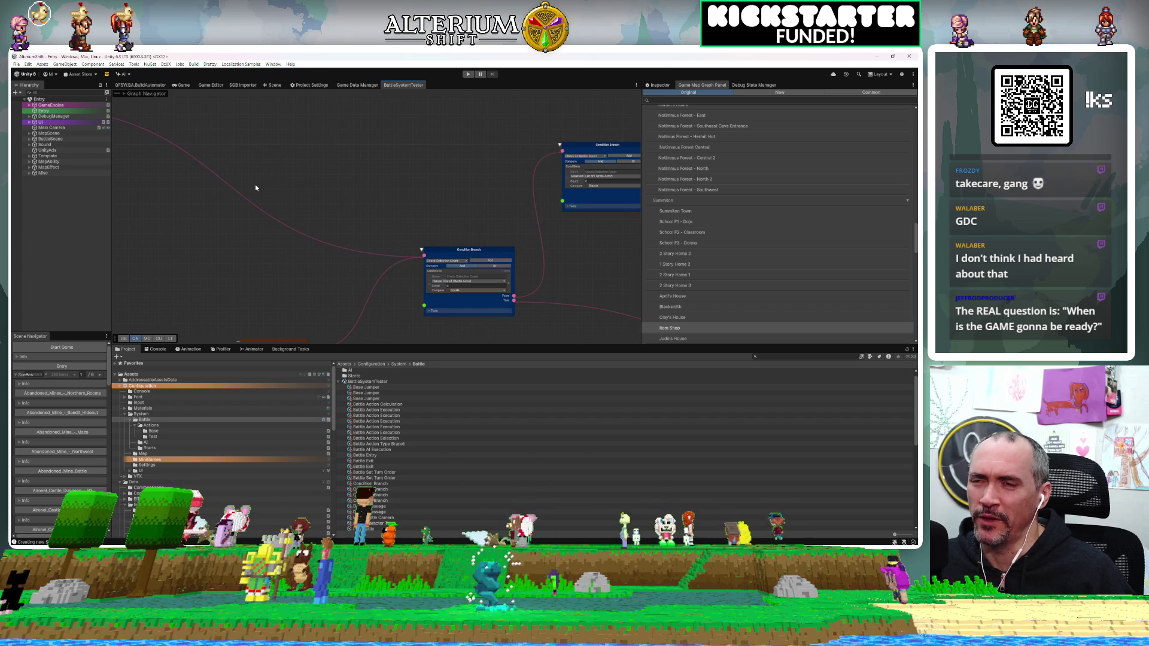
{"action": "left_click_drag", "start_coordinate": [228, 211], "coordinate": [433, 149]}
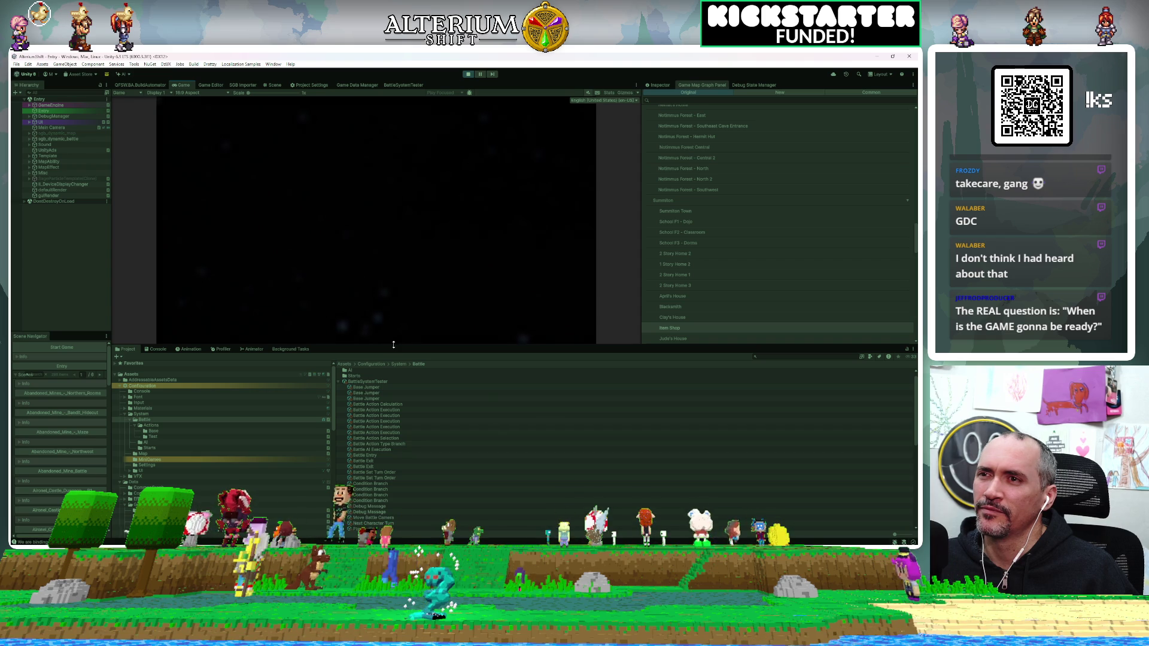
Step: Enlarge the Game view, load the first Battle Test save via Continue, and expand DebugManager
{"action": "left_click_drag", "start_coordinate": [393, 345], "coordinate": [393, 436]}
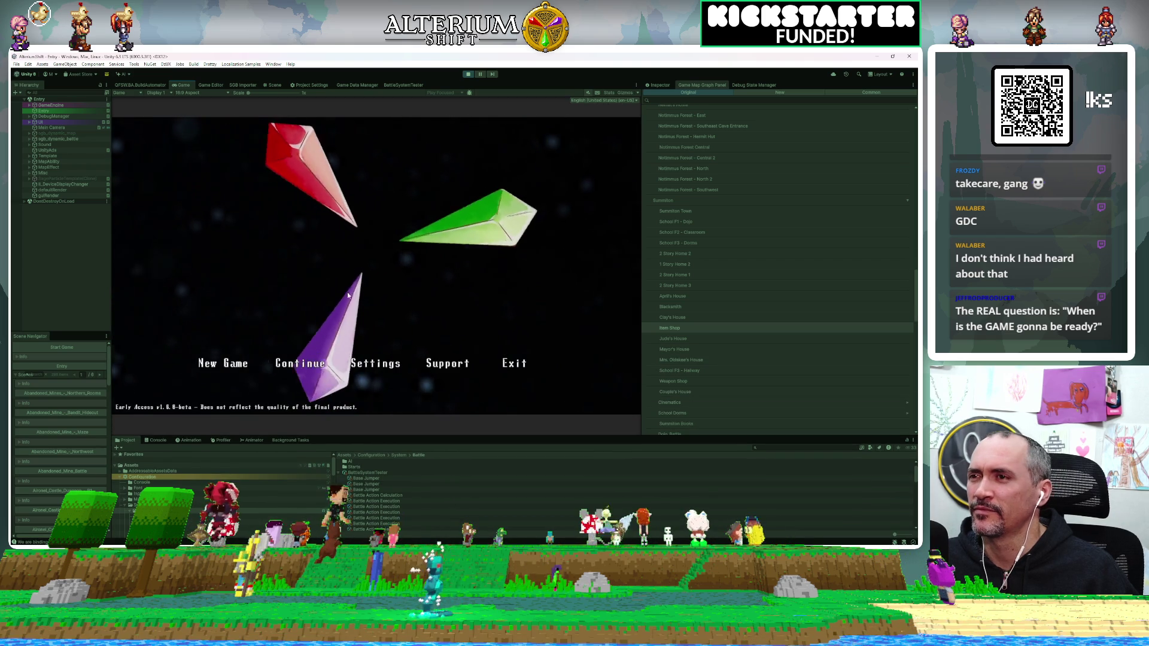
{"action": "key", "text": "Return"}
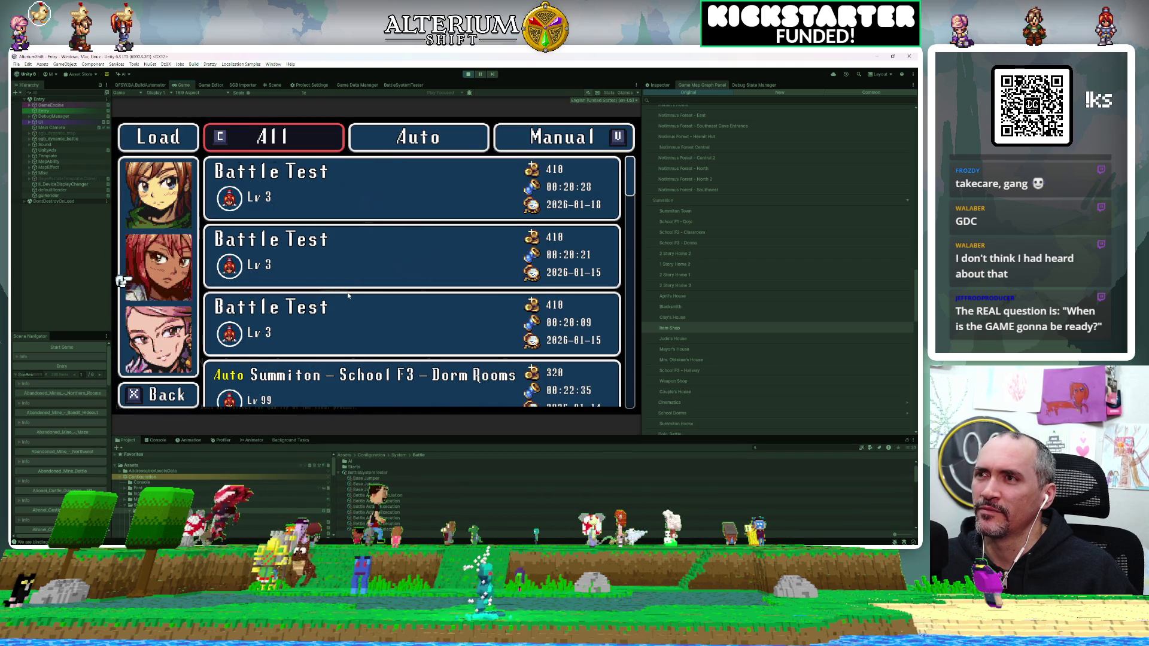
{"action": "key", "text": "Return"}
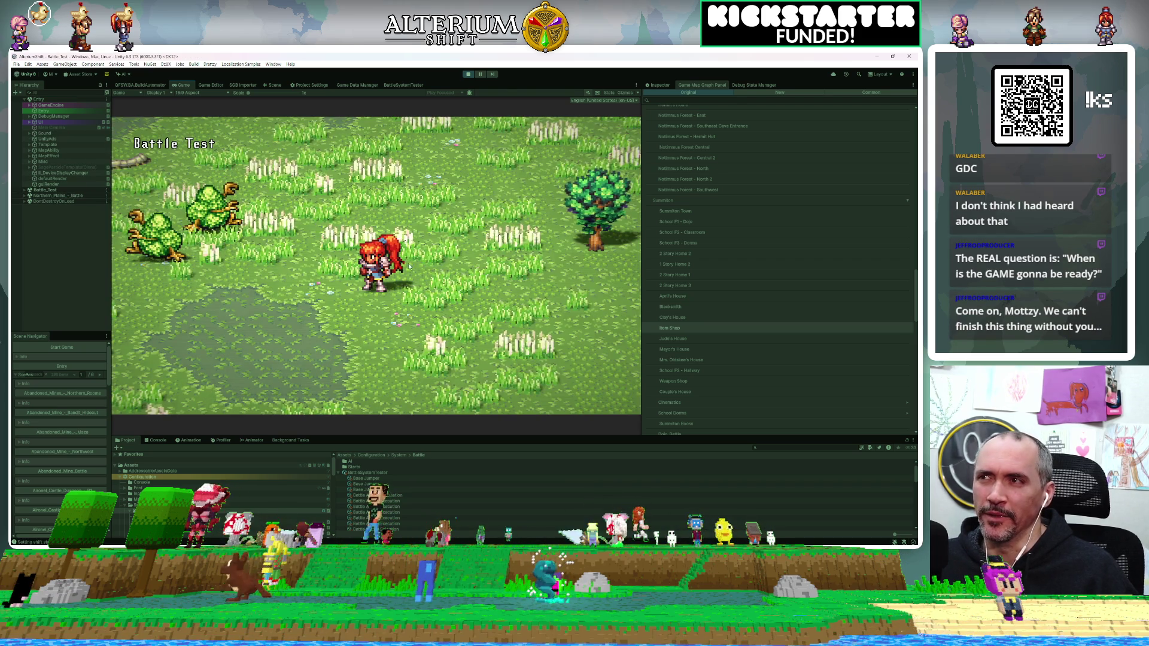
{"action": "left_click", "coordinate": [29, 116]}
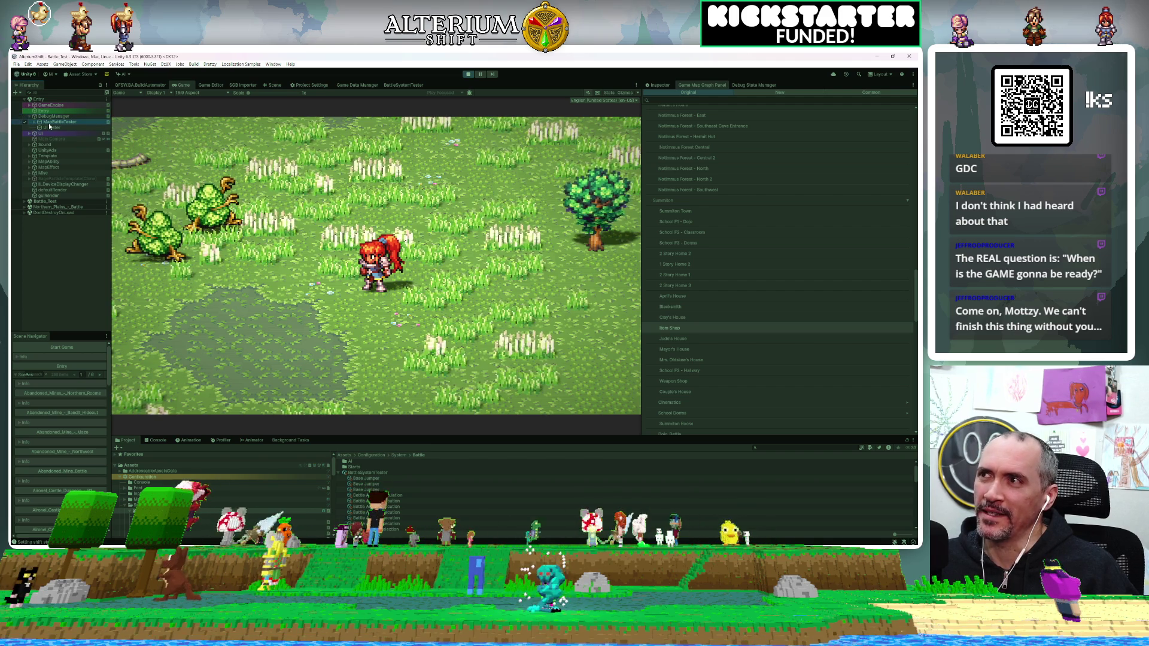
Step: Run Start Battle Test on MapBattleTester, then expand it to reveal its child testers
{"action": "left_click", "coordinate": [57, 121]}
{"action": "left_click", "coordinate": [656, 85]}
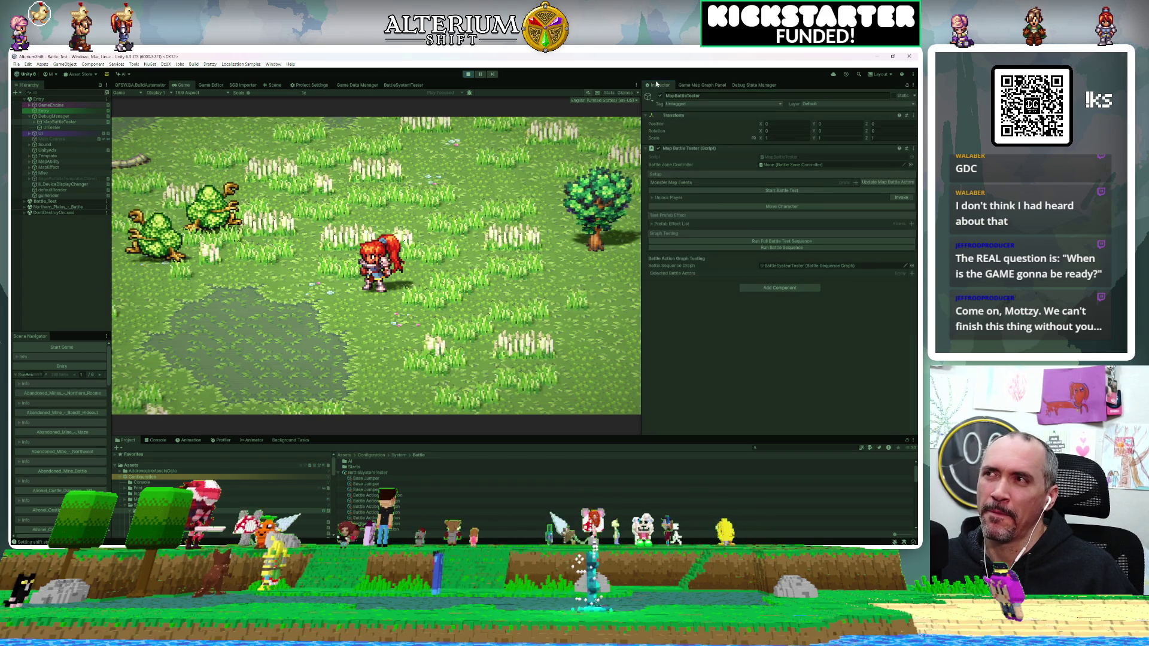
{"action": "left_click", "coordinate": [756, 242]}
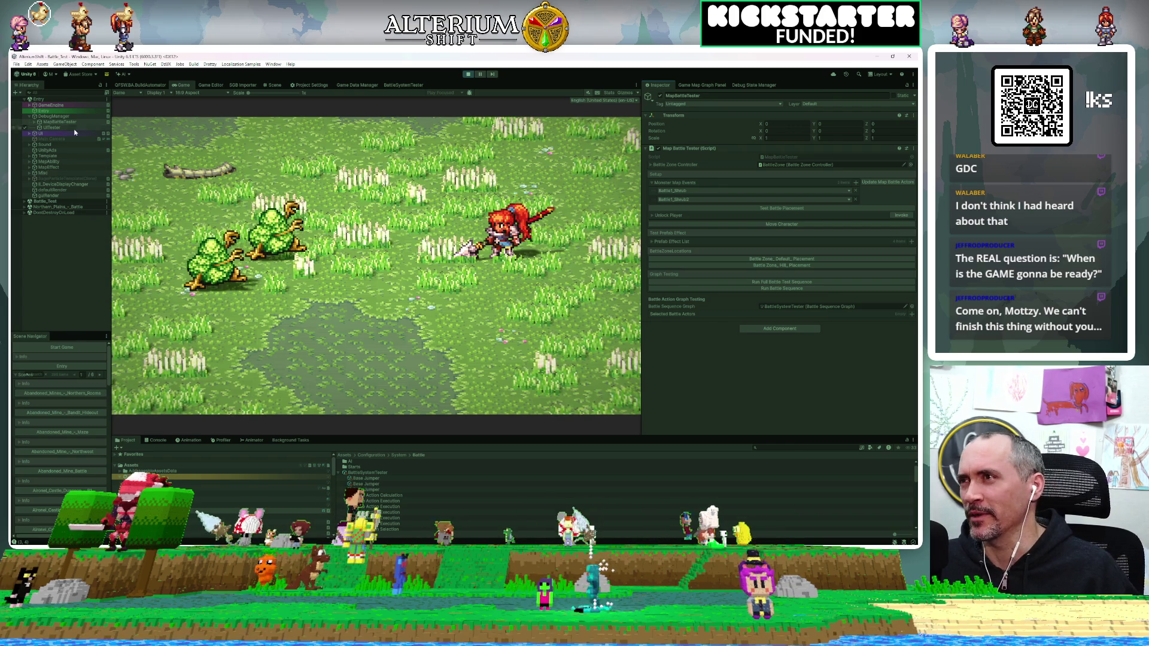
{"action": "left_click", "coordinate": [36, 123]}
{"action": "left_click", "coordinate": [34, 123]}
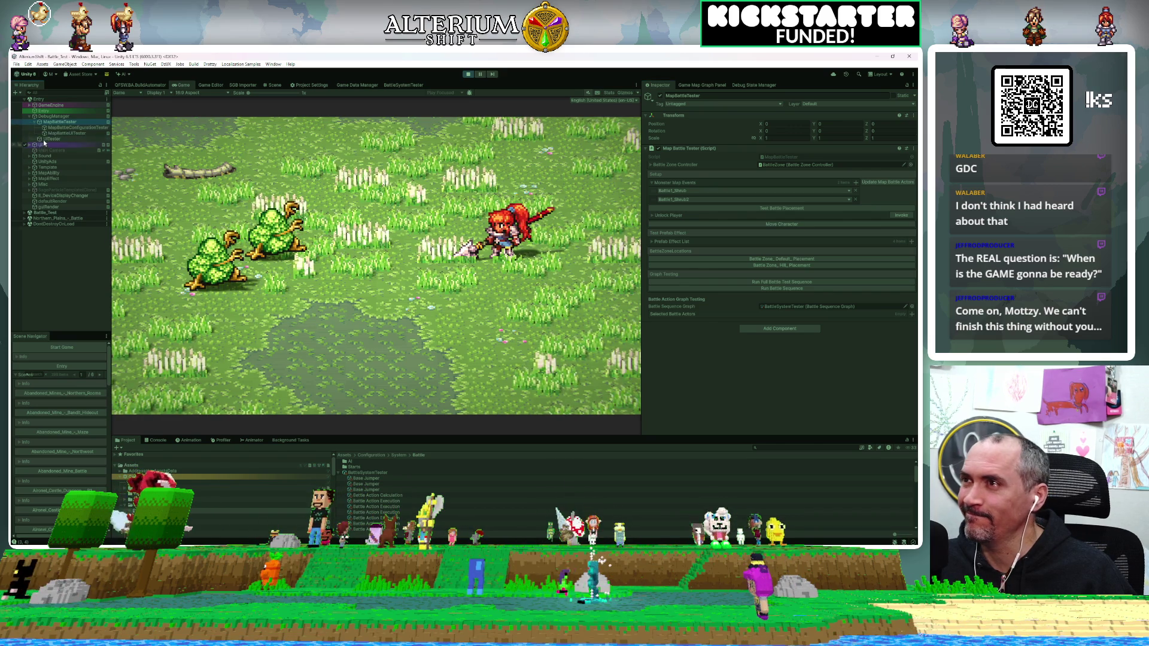
Step: Through MapBattleUITester, choose an action and have the heroine attack the Shrubi enemy
{"action": "left_click", "coordinate": [49, 133]}
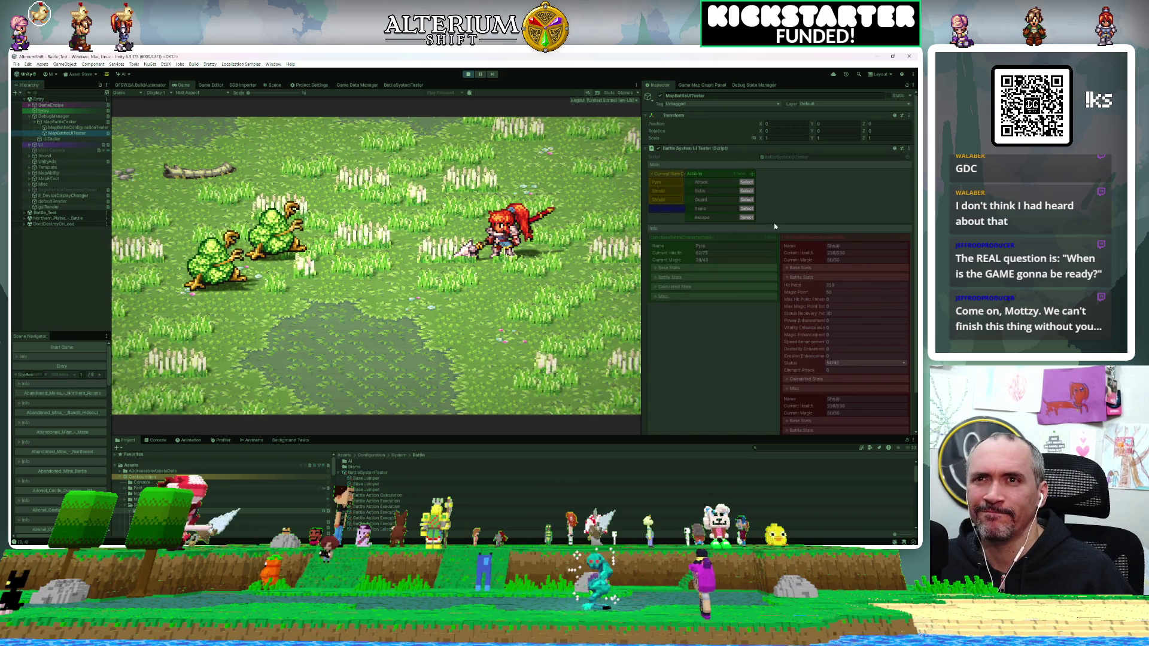
{"action": "left_click", "coordinate": [747, 191]}
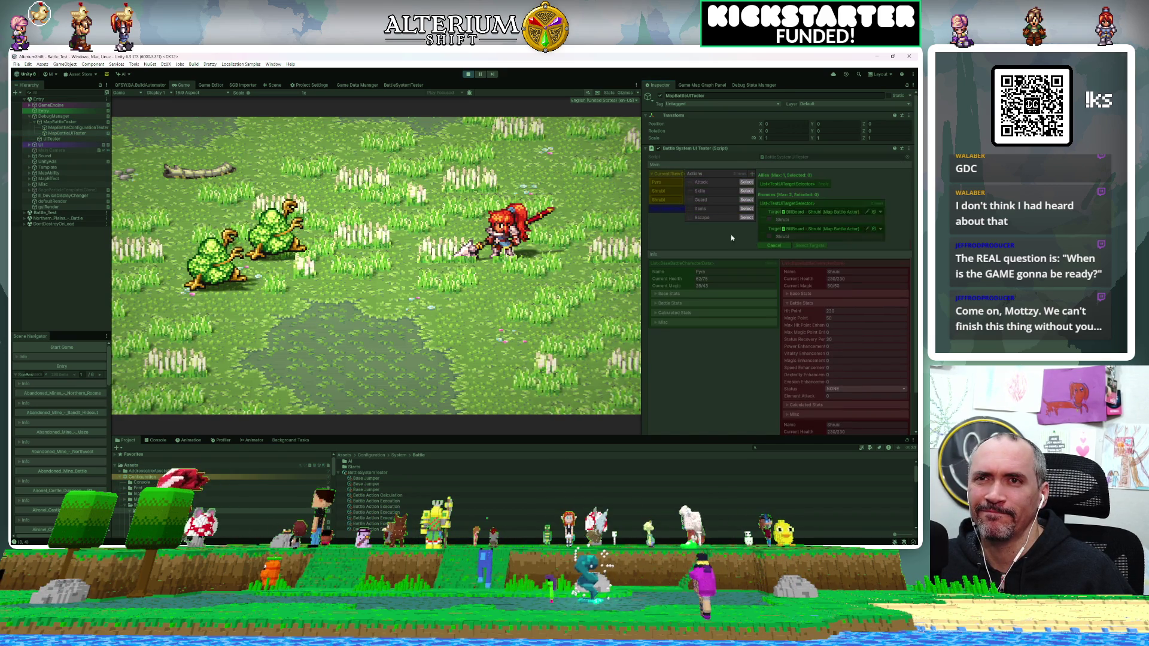
{"action": "left_click", "coordinate": [770, 219]}
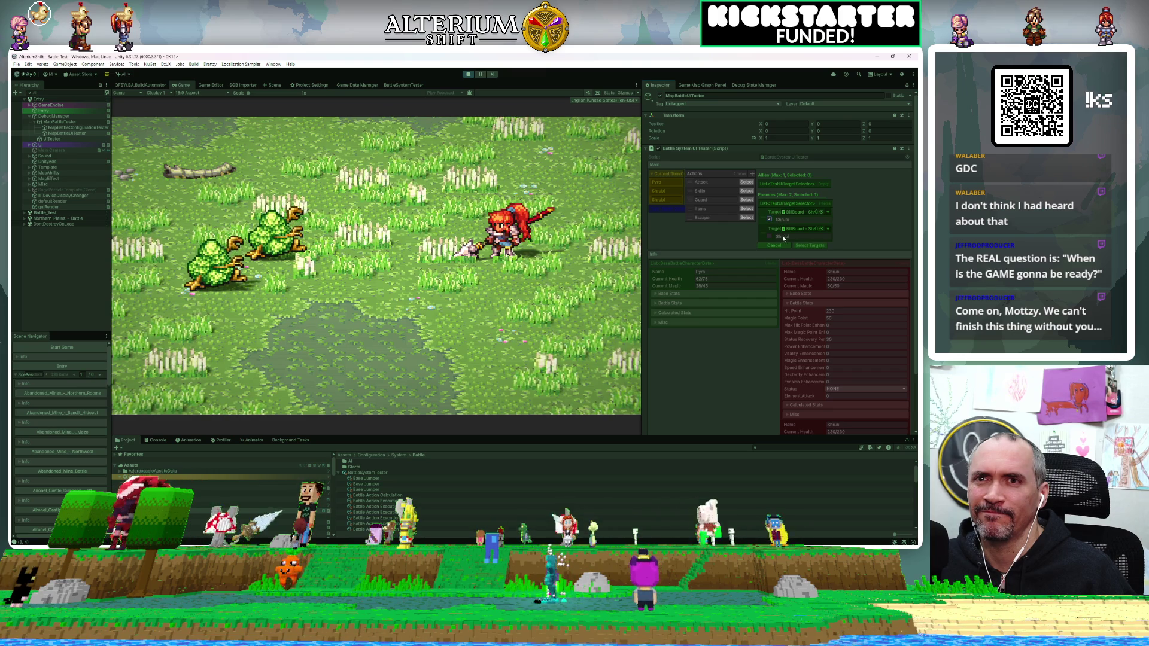
{"action": "left_click", "coordinate": [800, 245]}
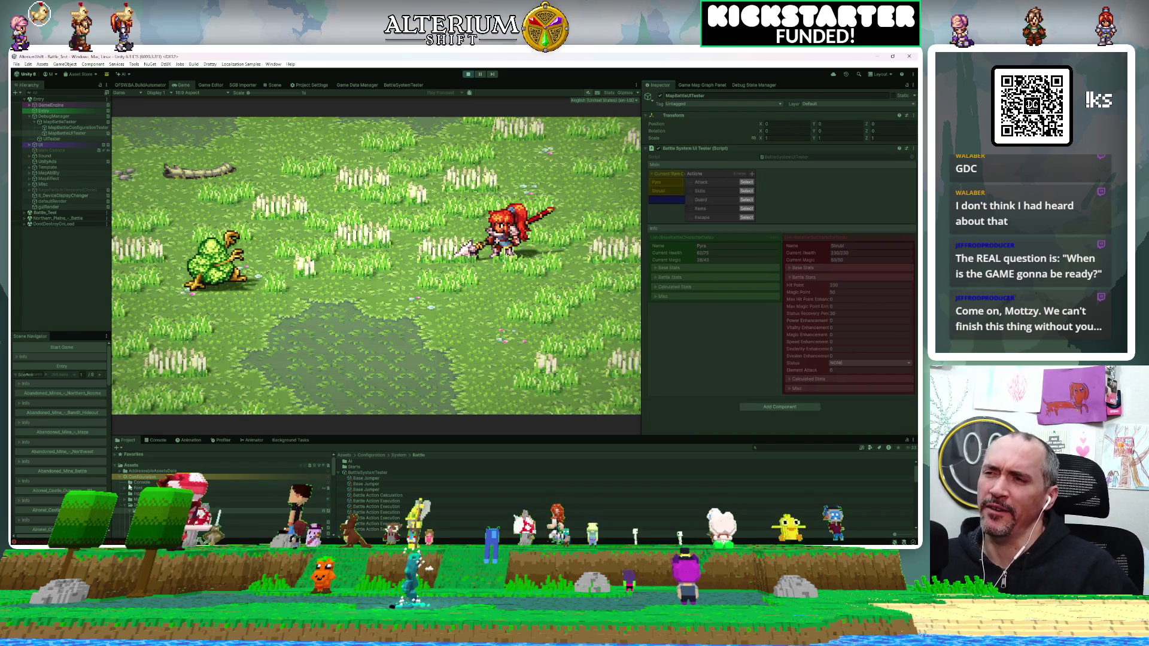
Step: Review the logged KeyNotFoundException errors in the Console, stop Play mode, and switch to the code editor
{"action": "left_click", "coordinate": [157, 440]}
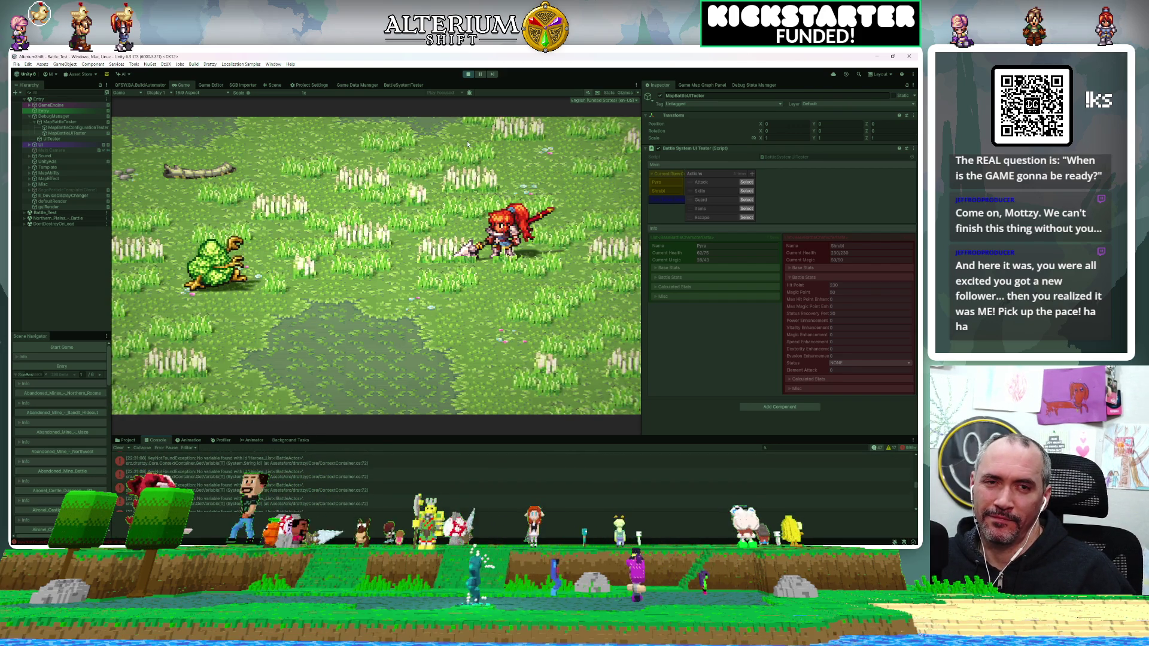
{"action": "left_click", "coordinate": [469, 73]}
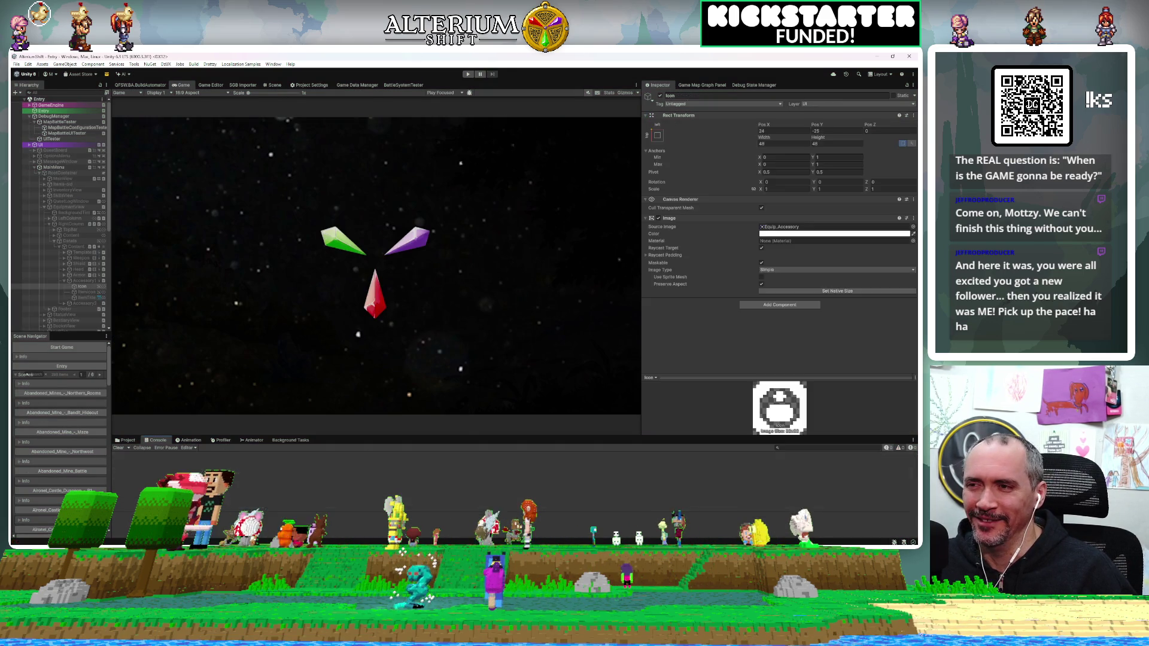
{"action": "key", "text": "alt+Tab"}
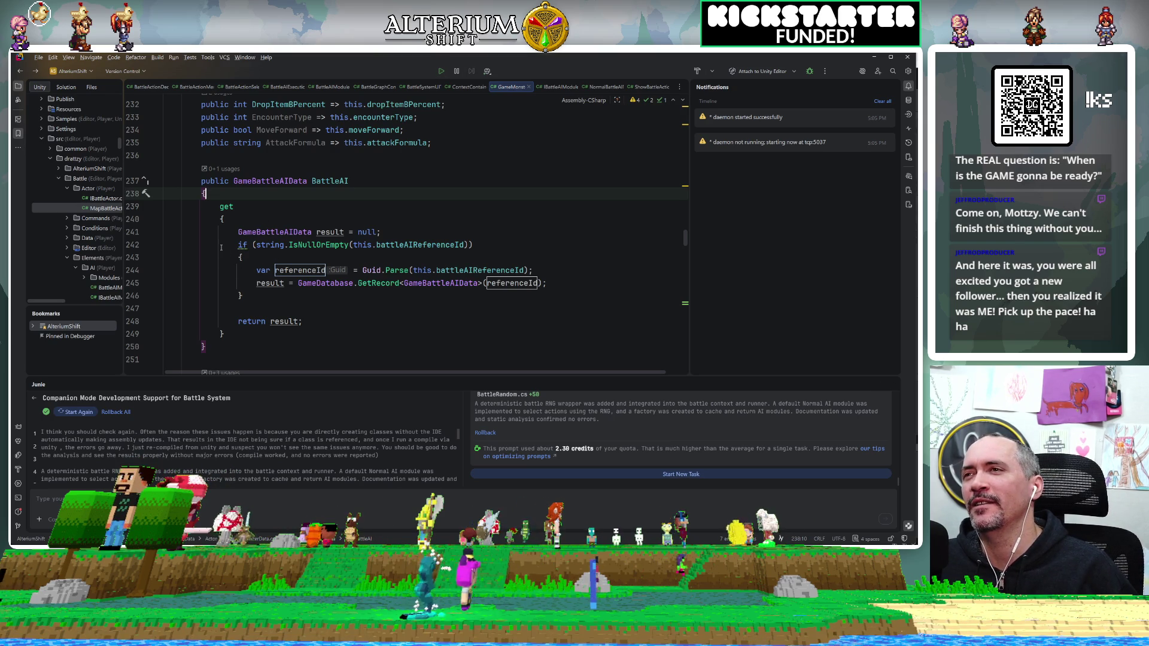
{"action": "left_click", "coordinate": [358, 170]}
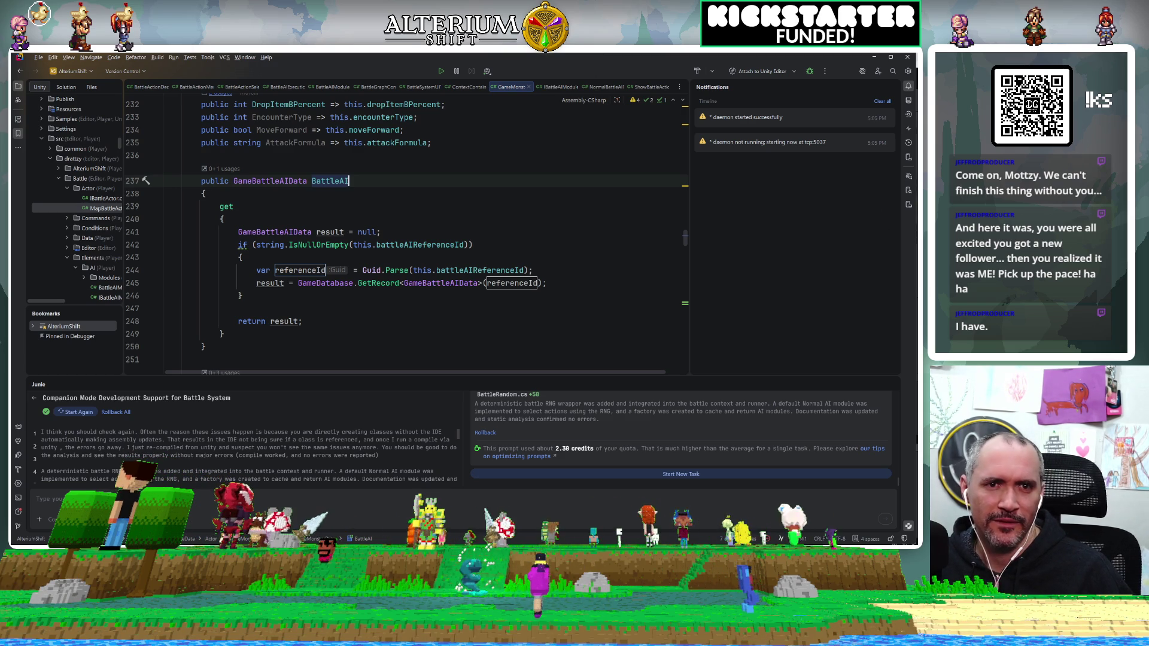
{"action": "left_click", "coordinate": [398, 189]}
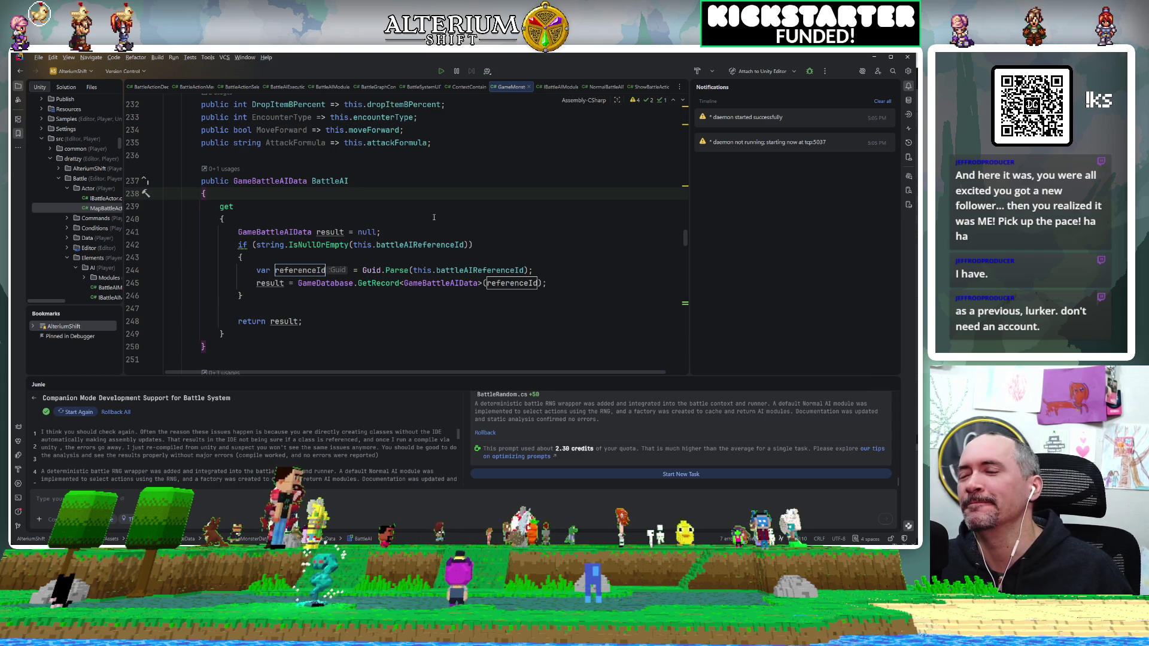
{"action": "left_click", "coordinate": [326, 214]}
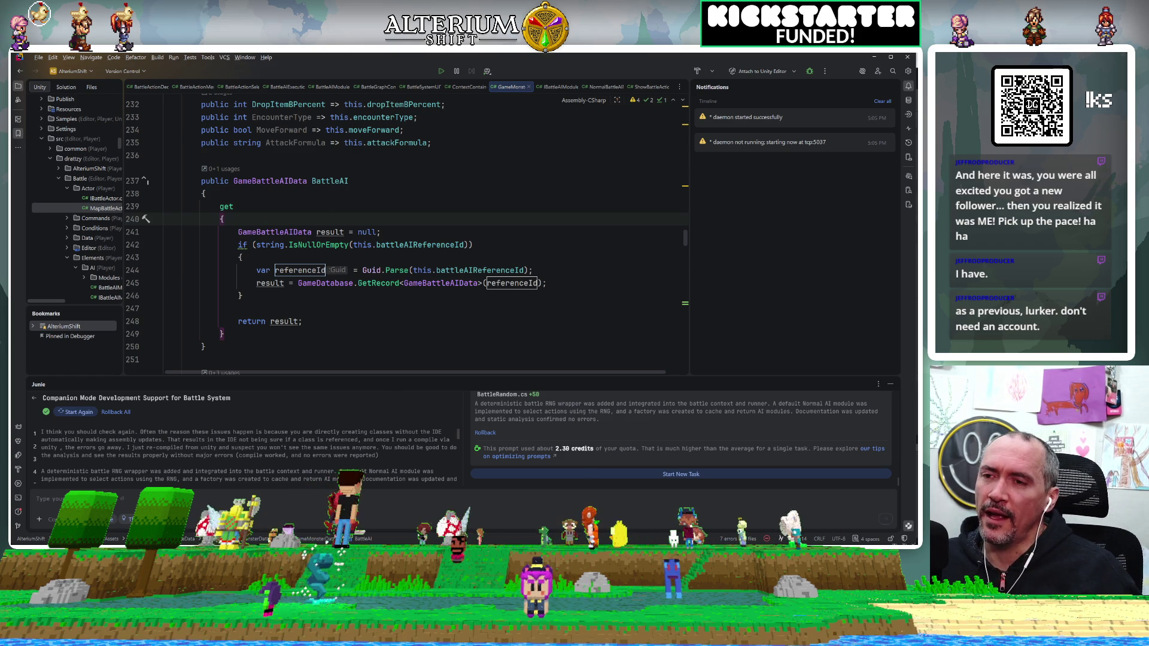
{"action": "key", "text": "alt+Tab"}
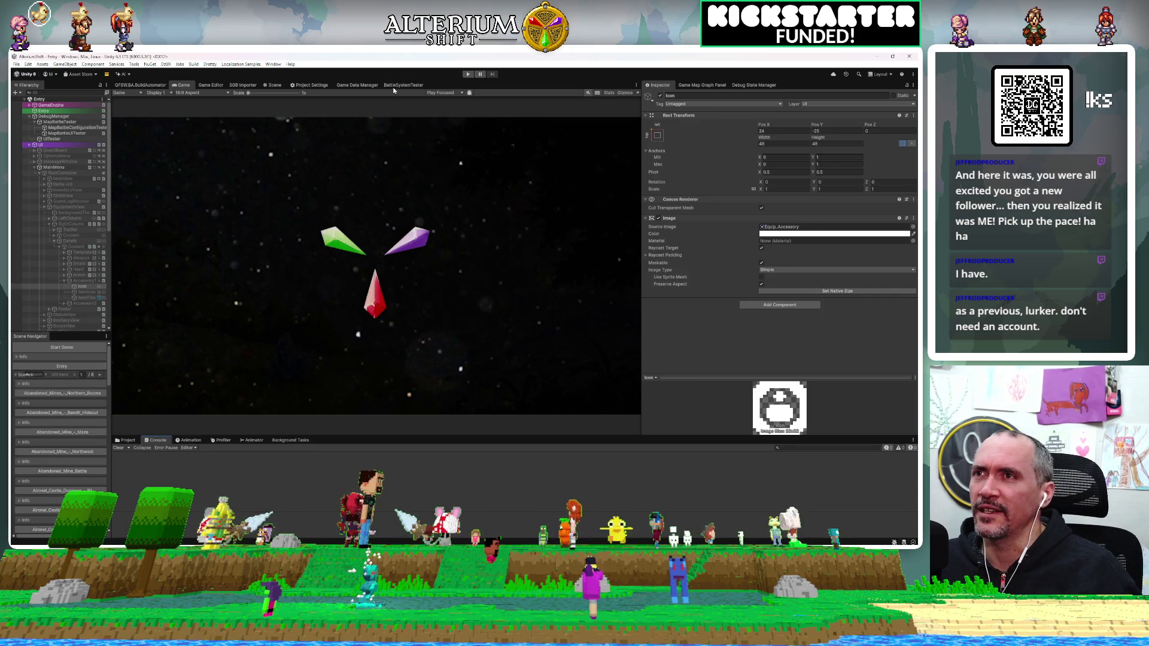
Step: In the BattleSystemTester graph, move the five magenta-to-orange nodes up-left and raise the Condition Branch node
{"action": "left_click", "coordinate": [392, 85]}
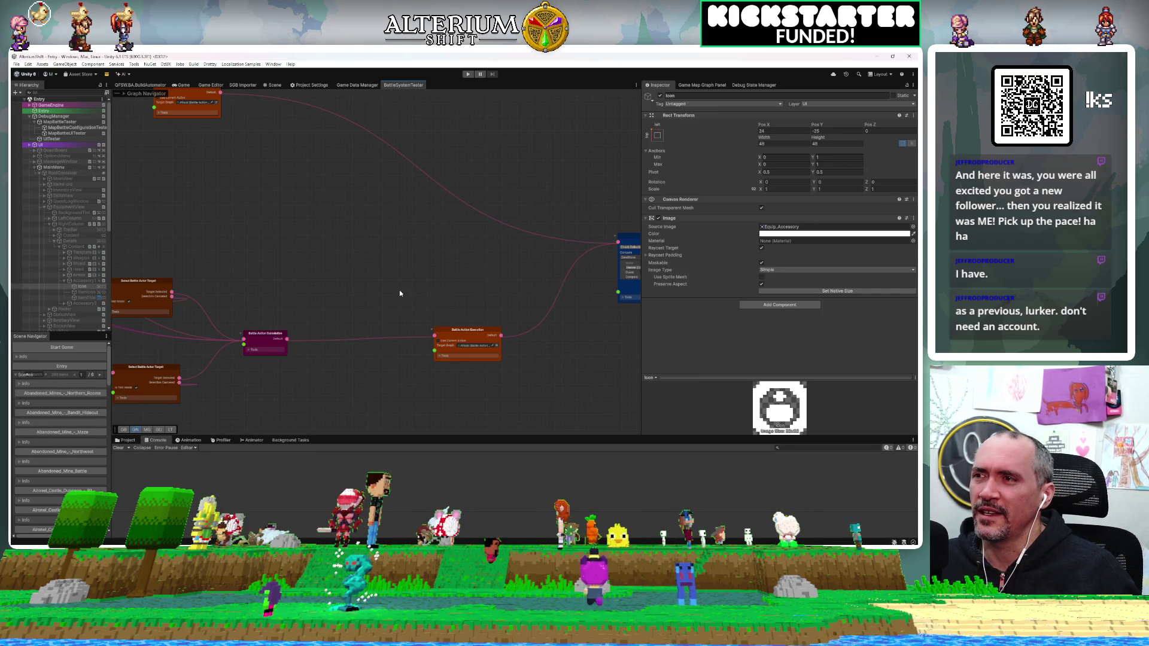
{"action": "left_click_drag", "start_coordinate": [548, 242], "coordinate": [288, 307]}
{"action": "scroll", "coordinate": [287, 308], "scroll_direction": "down", "scroll_amount": 3}
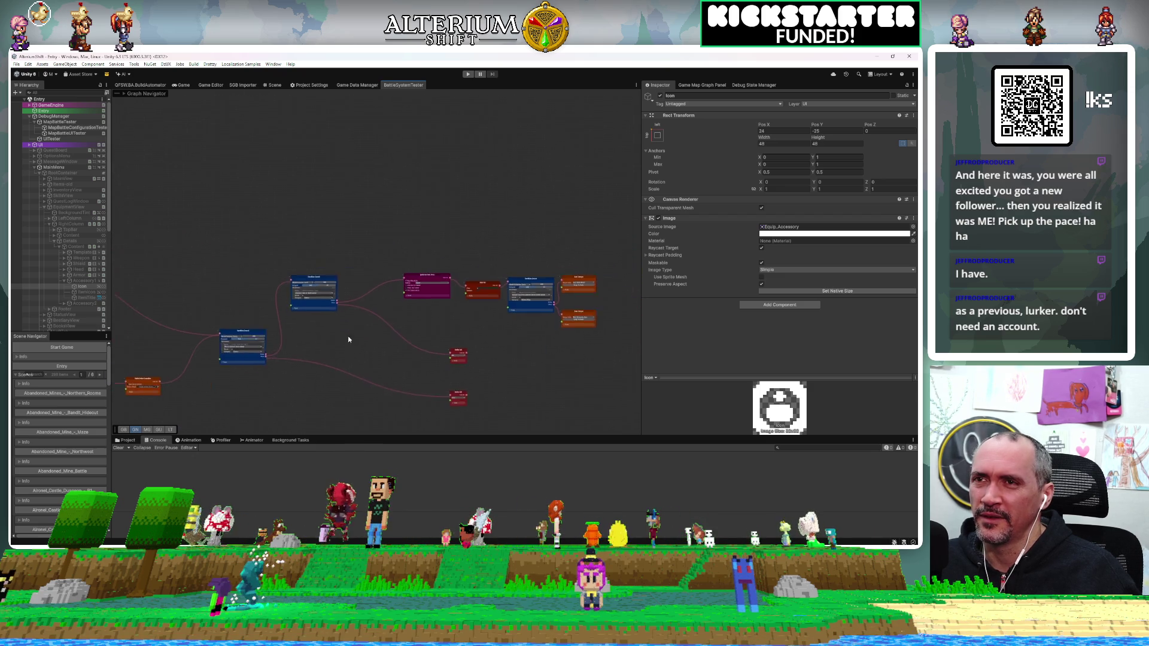
{"action": "left_click_drag", "start_coordinate": [601, 332], "coordinate": [426, 286]}
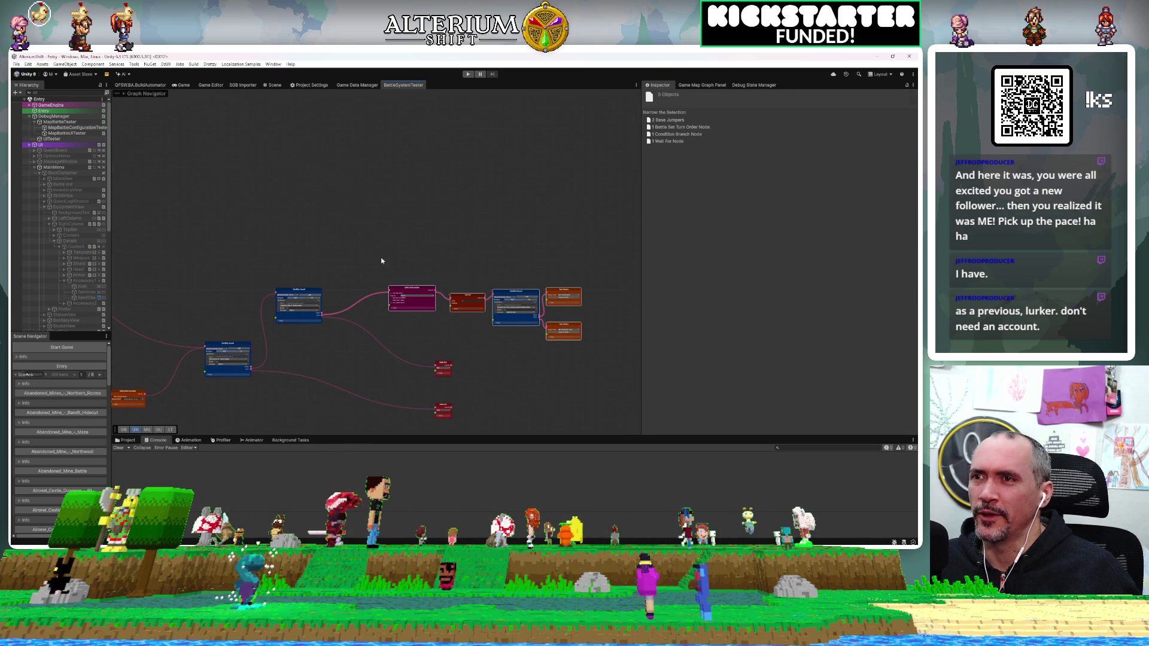
{"action": "mouse_move", "coordinate": [396, 294]}
{"action": "left_mouse_down"}
{"action": "mouse_move", "coordinate": [271, 245]}
{"action": "mouse_move", "coordinate": [235, 246]}
{"action": "left_mouse_up"}
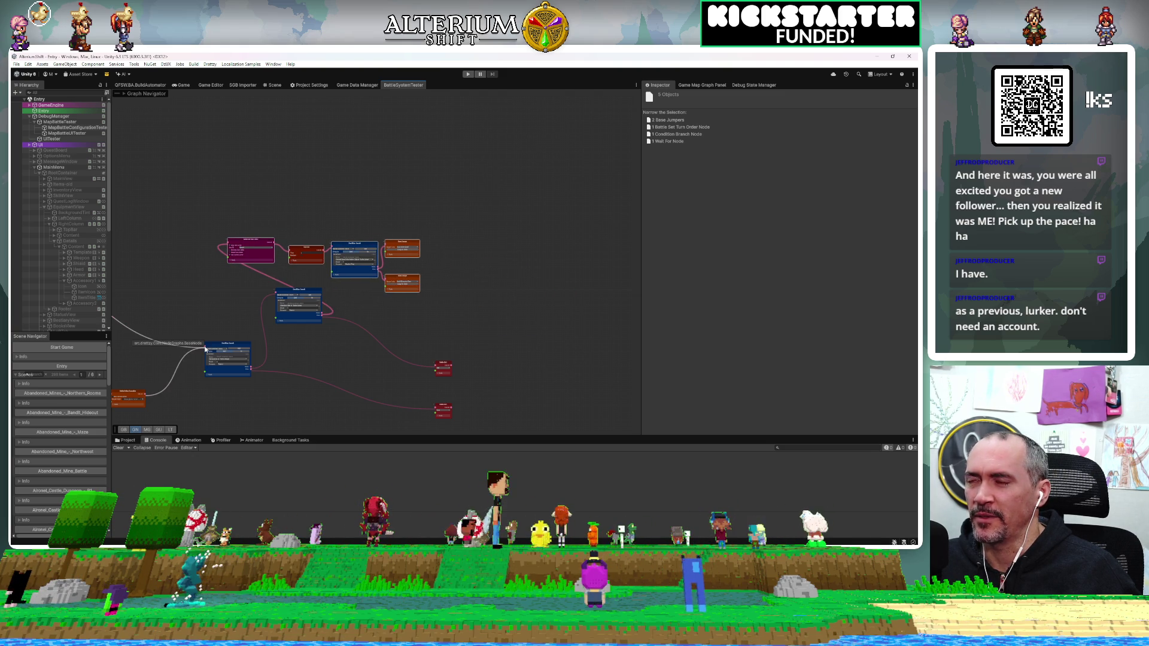
{"action": "left_click_drag", "start_coordinate": [207, 290], "coordinate": [214, 303]}
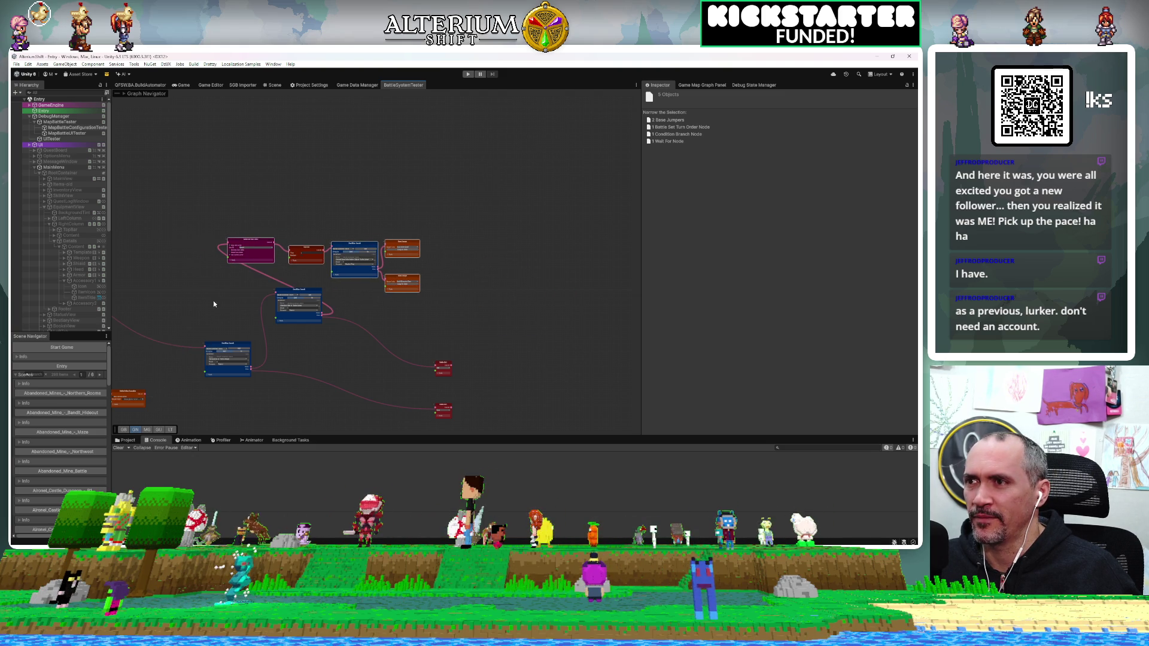
{"action": "mouse_move", "coordinate": [203, 350]}
{"action": "left_mouse_down"}
{"action": "mouse_move", "coordinate": [210, 263]}
{"action": "mouse_move", "coordinate": [210, 336]}
{"action": "left_mouse_up"}
{"action": "left_click", "coordinate": [211, 335]}
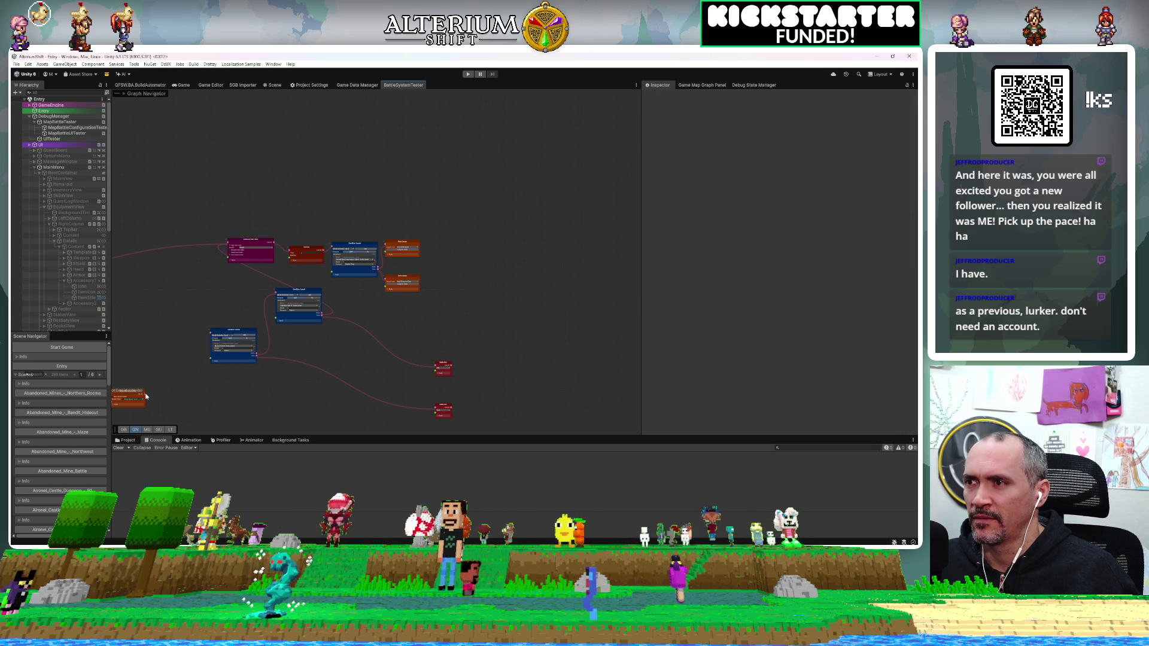
Step: Clear the node selection, zoom the graph back out, and enter Play mode
{"action": "mouse_move", "coordinate": [146, 393]}
{"action": "left_mouse_down"}
{"action": "mouse_move", "coordinate": [218, 265]}
{"action": "mouse_move", "coordinate": [174, 377]}
{"action": "mouse_move", "coordinate": [135, 392]}
{"action": "mouse_move", "coordinate": [160, 309]}
{"action": "mouse_move", "coordinate": [188, 292]}
{"action": "mouse_move", "coordinate": [244, 216]}
{"action": "mouse_move", "coordinate": [244, 229]}
{"action": "left_mouse_up"}
{"action": "scroll", "coordinate": [188, 292], "scroll_direction": "up", "scroll_amount": 3}
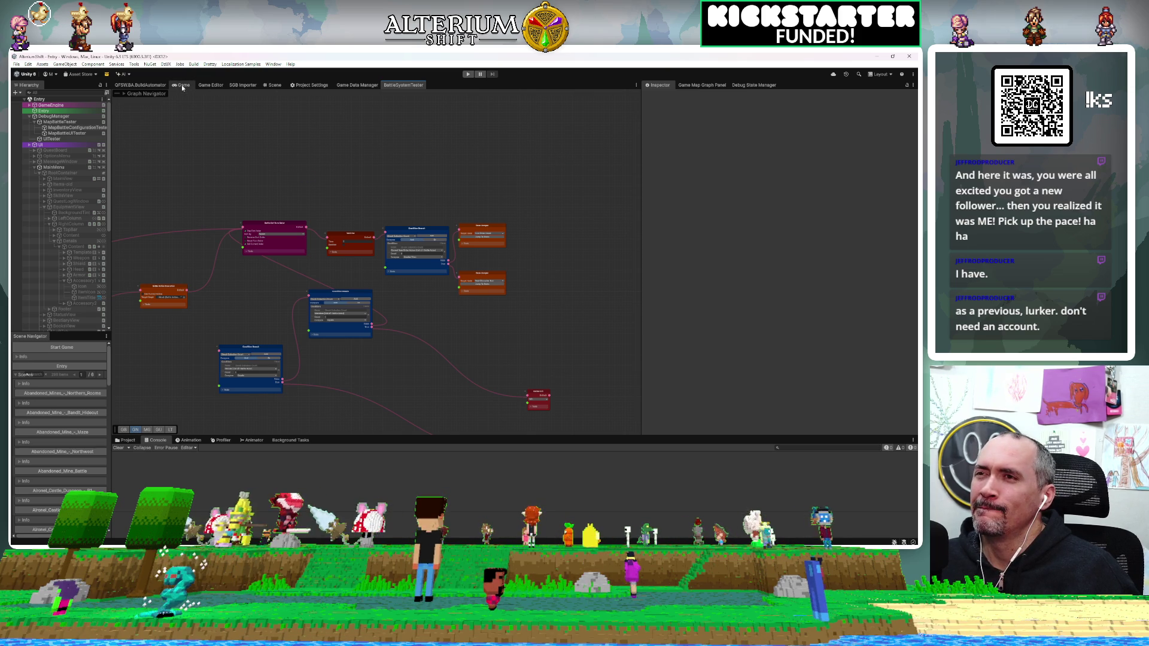
{"action": "scroll", "coordinate": [382, 257], "scroll_direction": "up", "scroll_amount": 5}
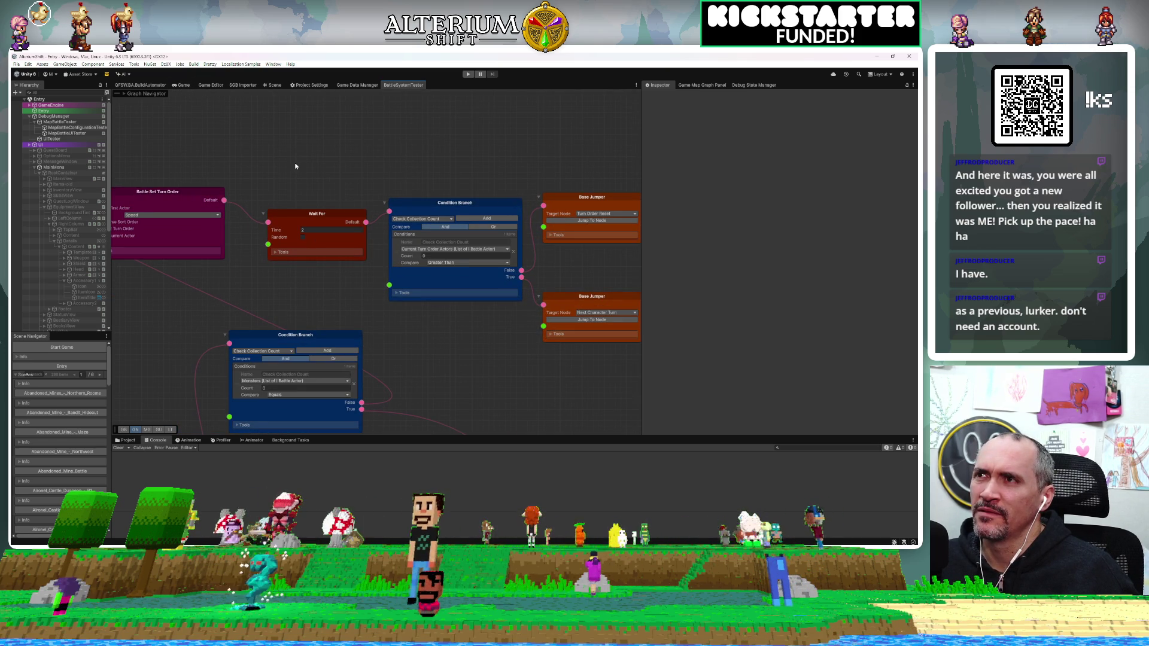
{"action": "left_click", "coordinate": [468, 75]}
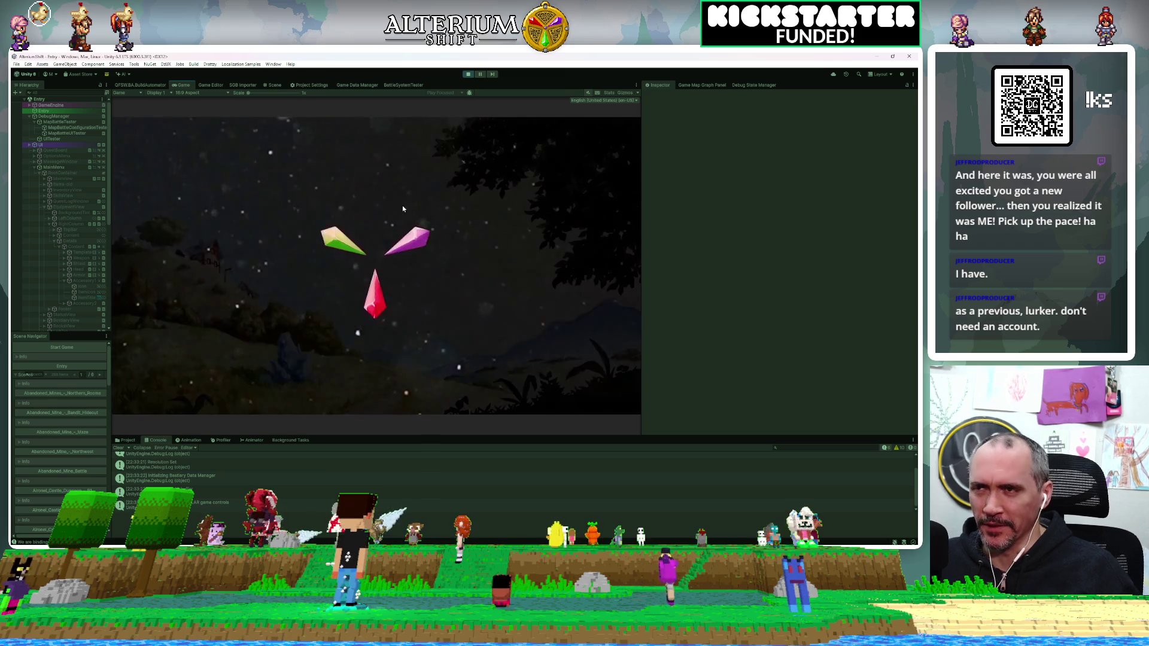
Step: Skip the intro, load the Battle Test save, and inspect MapBattleTester
{"action": "key", "text": "Return"}
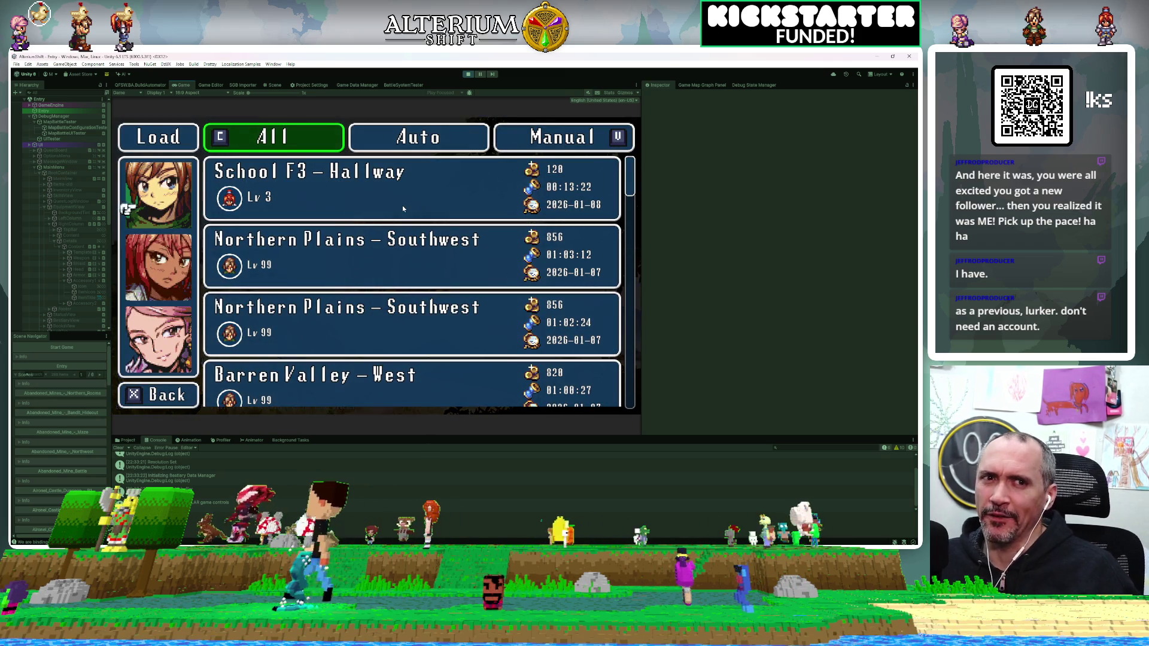
{"action": "key", "text": "Return"}
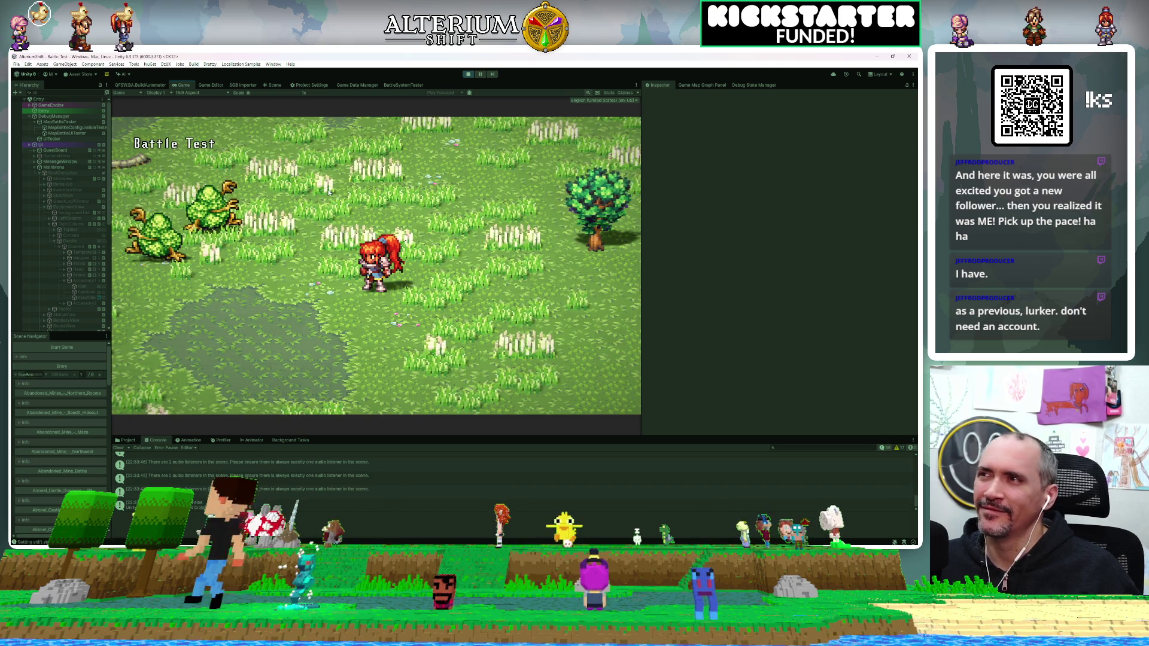
{"action": "left_click", "coordinate": [49, 123]}
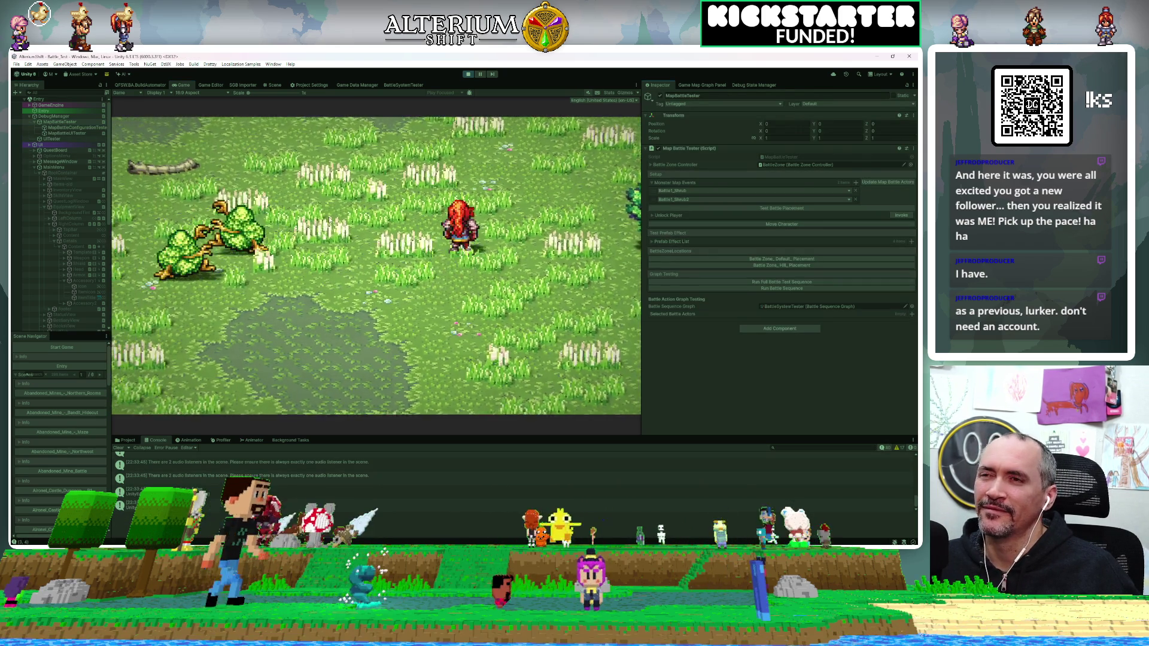
Step: Use MapBattleUITester's Attack action to target Shrubi, then switch to Rider
{"action": "left_click", "coordinate": [67, 132]}
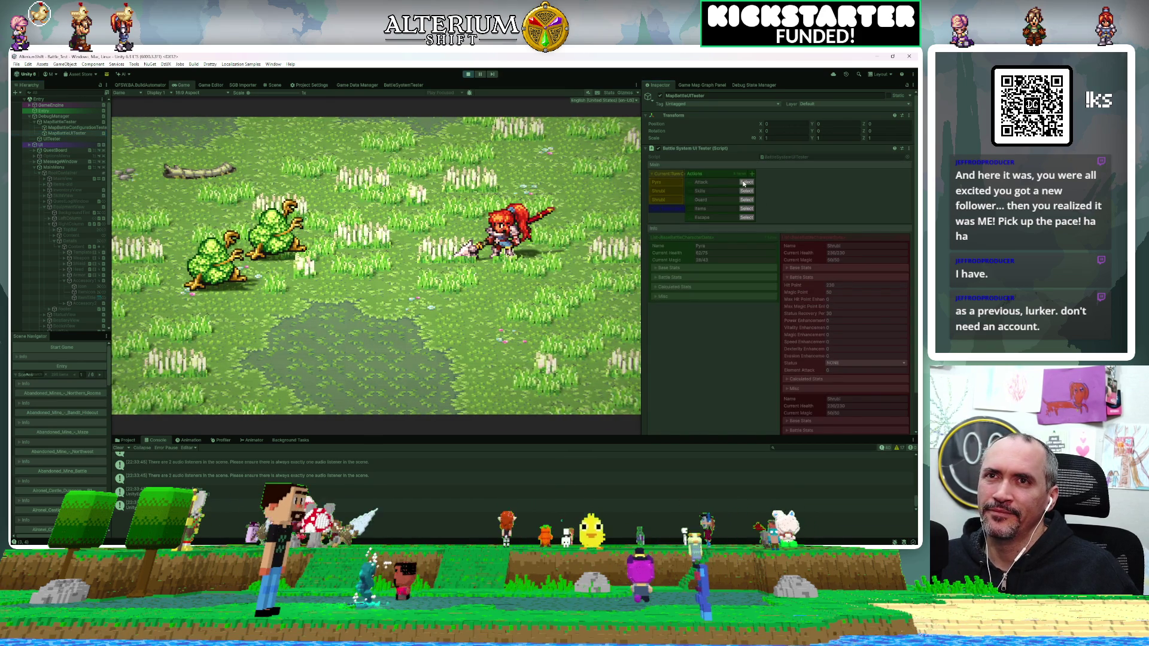
{"action": "left_click", "coordinate": [746, 209]}
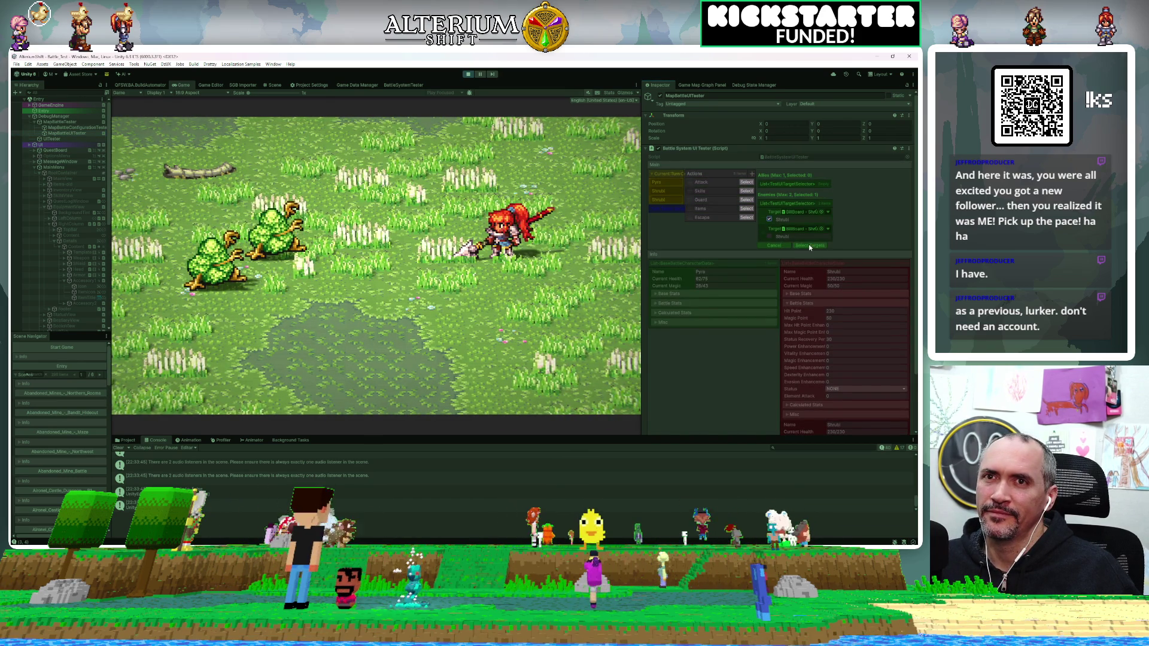
{"action": "left_click", "coordinate": [809, 245]}
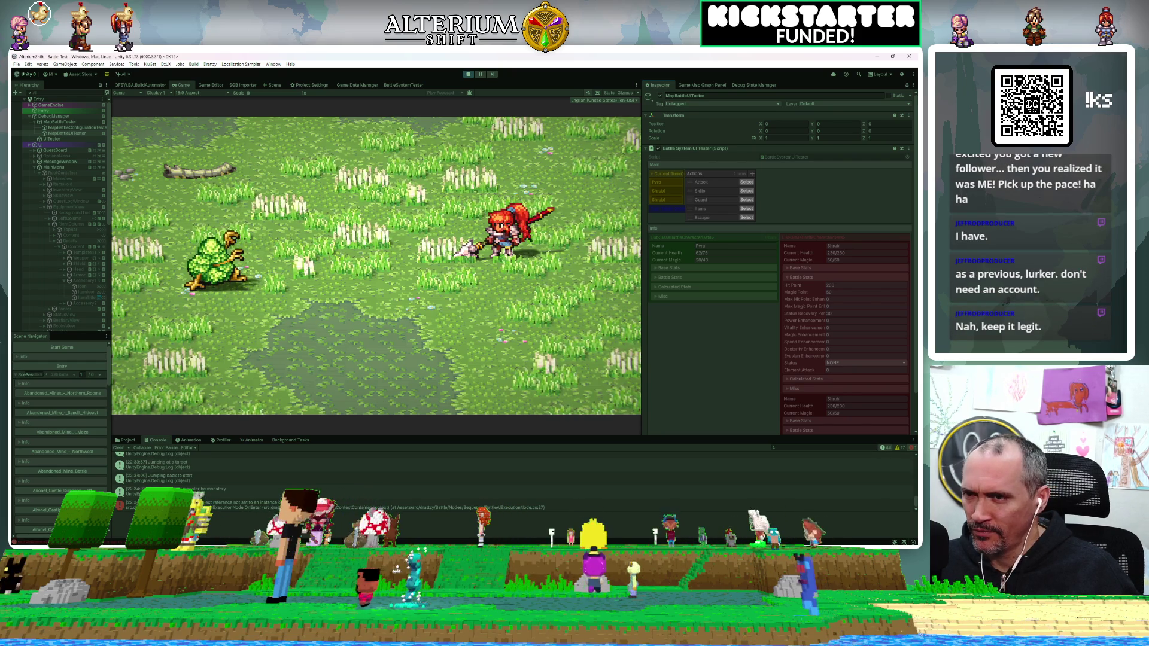
{"action": "key", "text": "alt+Tab"}
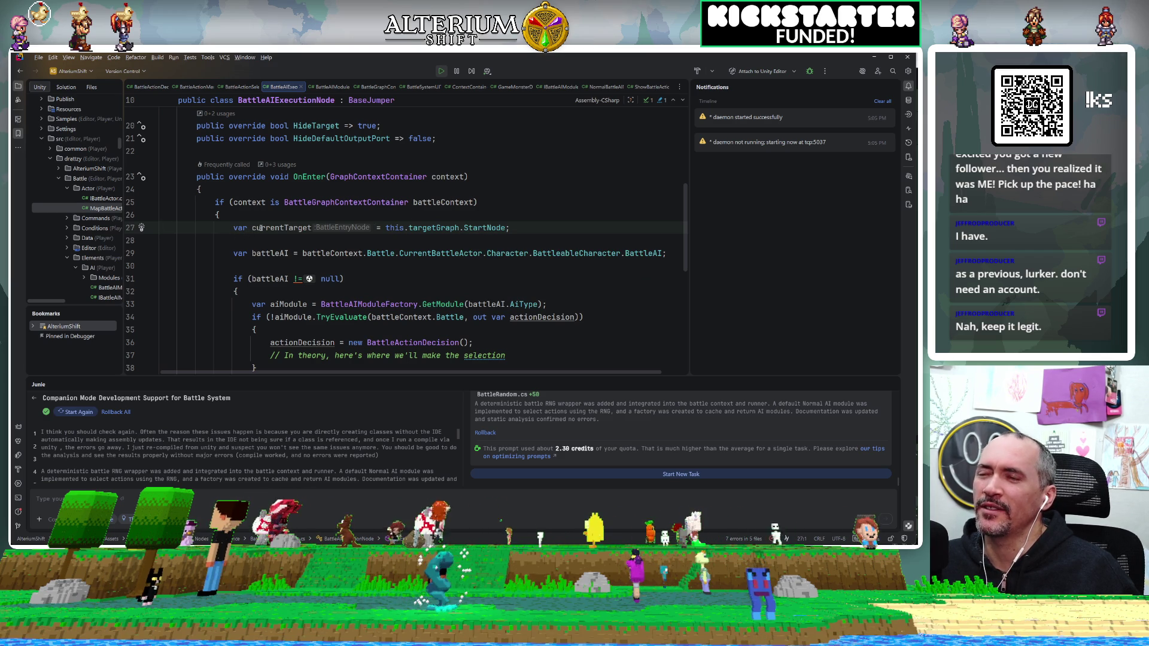
Step: Comment out OnEnter's currentTarget line 27 and the SetTarget(currentTarget, battleContext) call on line 51
{"action": "left_click", "coordinate": [503, 231]}
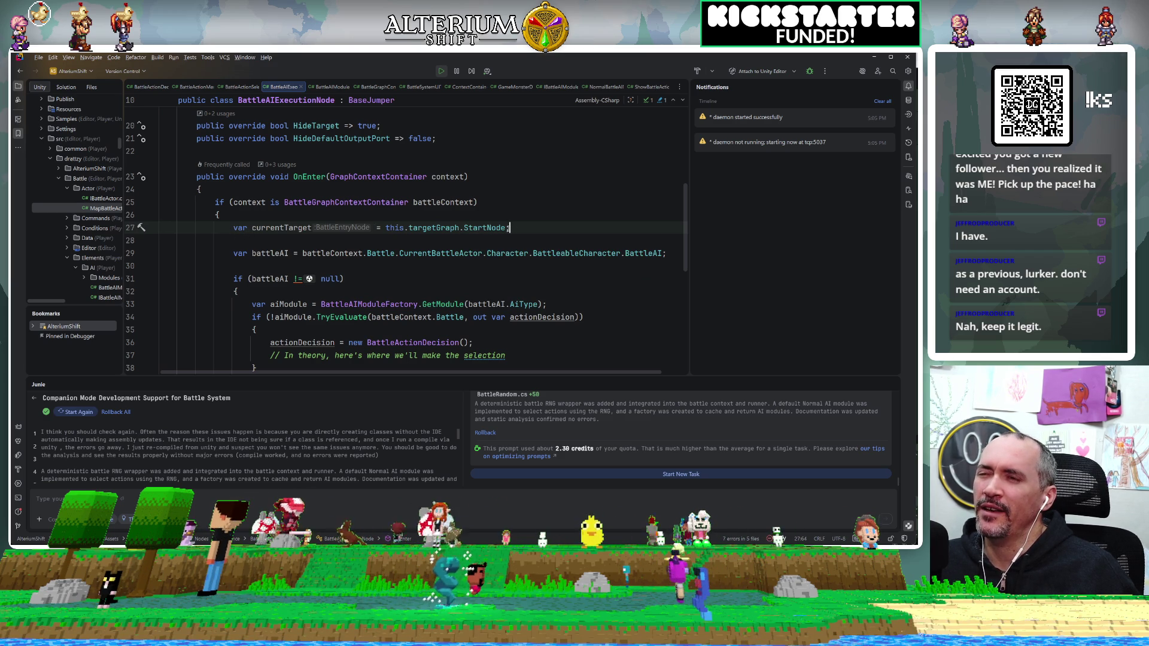
{"action": "key", "text": "ctrl+slash"}
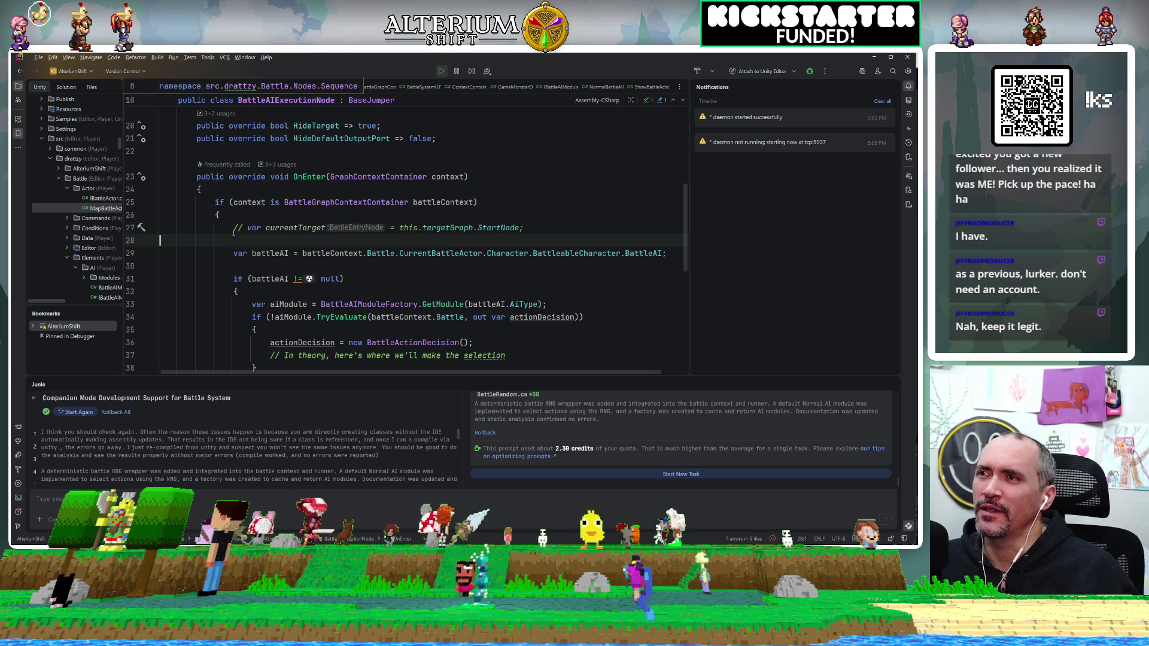
{"action": "scroll", "coordinate": [259, 233], "scroll_direction": "down", "scroll_amount": 2}
{"action": "scroll", "coordinate": [258, 232], "scroll_direction": "down", "scroll_amount": 6}
{"action": "left_click", "coordinate": [223, 279]}
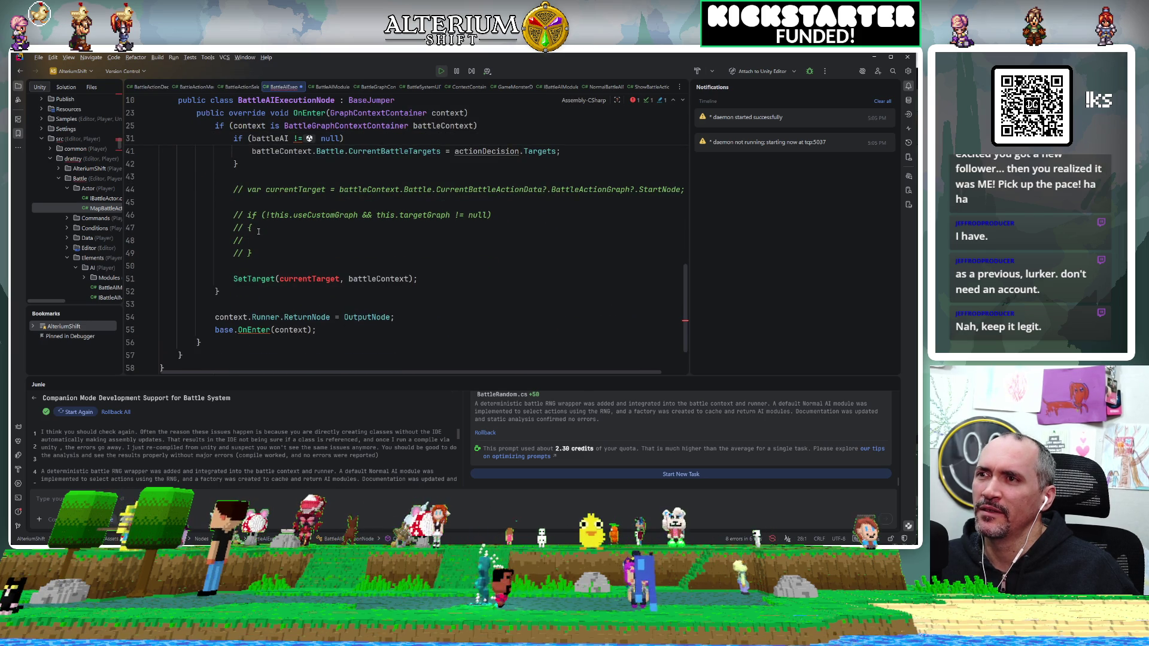
{"action": "key", "text": "ctrl+slash"}
{"action": "left_click", "coordinate": [308, 242]}
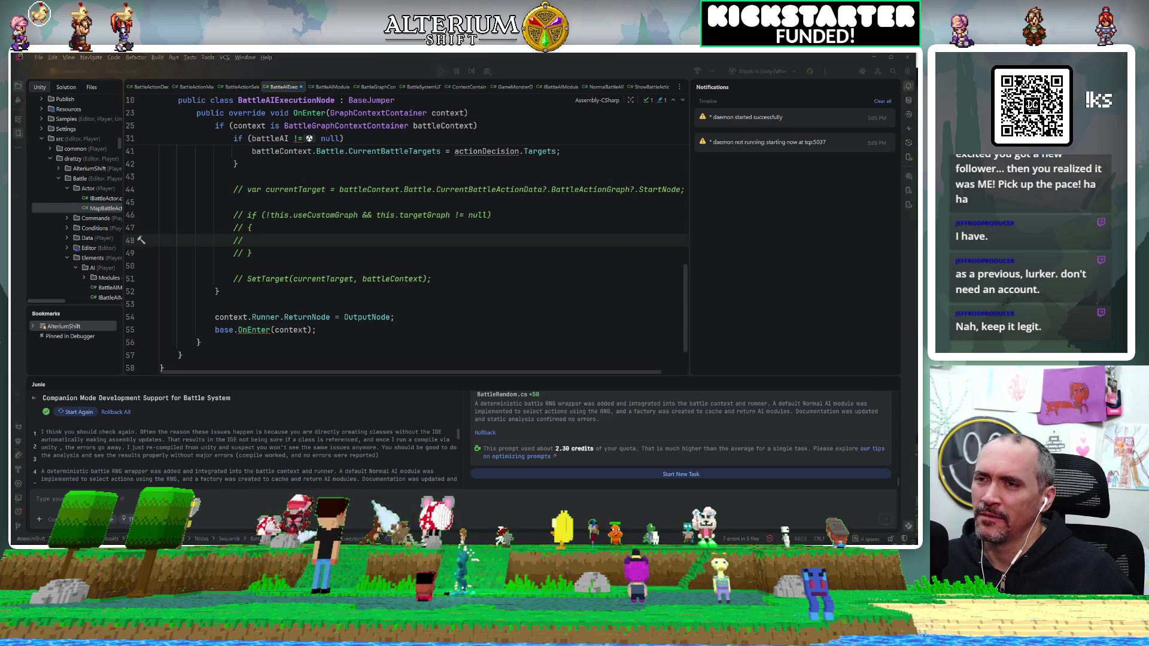
{"action": "key", "text": "alt+Tab"}
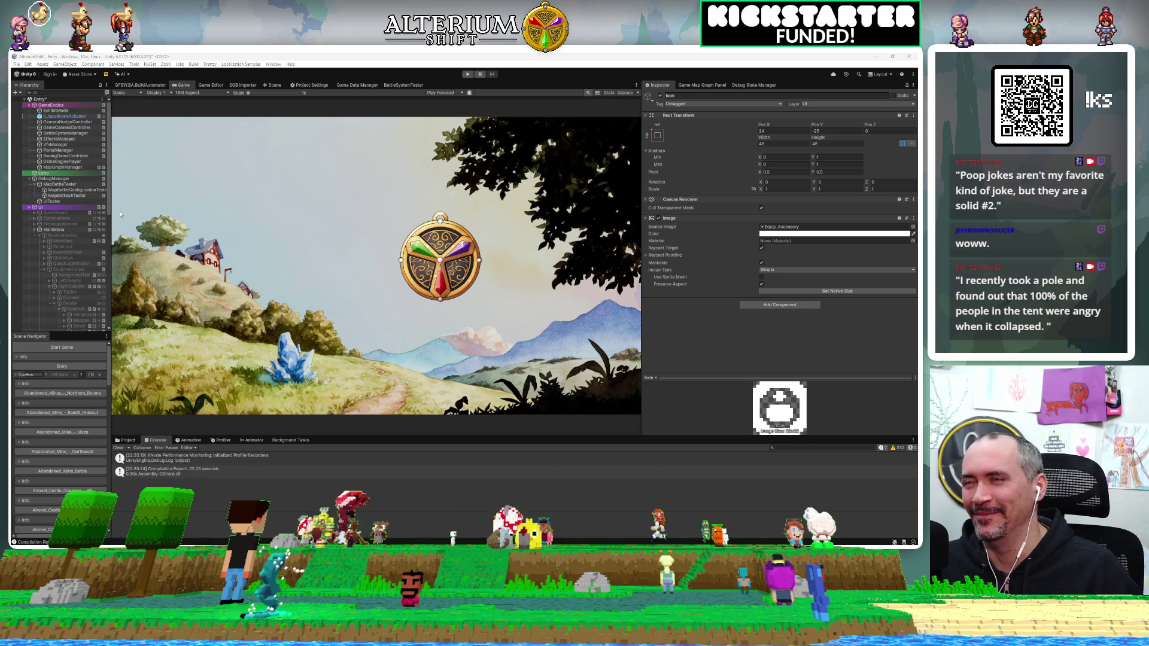
Step: Collapse UI, DebugManager and GameEngine in the Hierarchy, save the Entry scene, and enter Play mode
{"action": "left_click", "coordinate": [28, 207]}
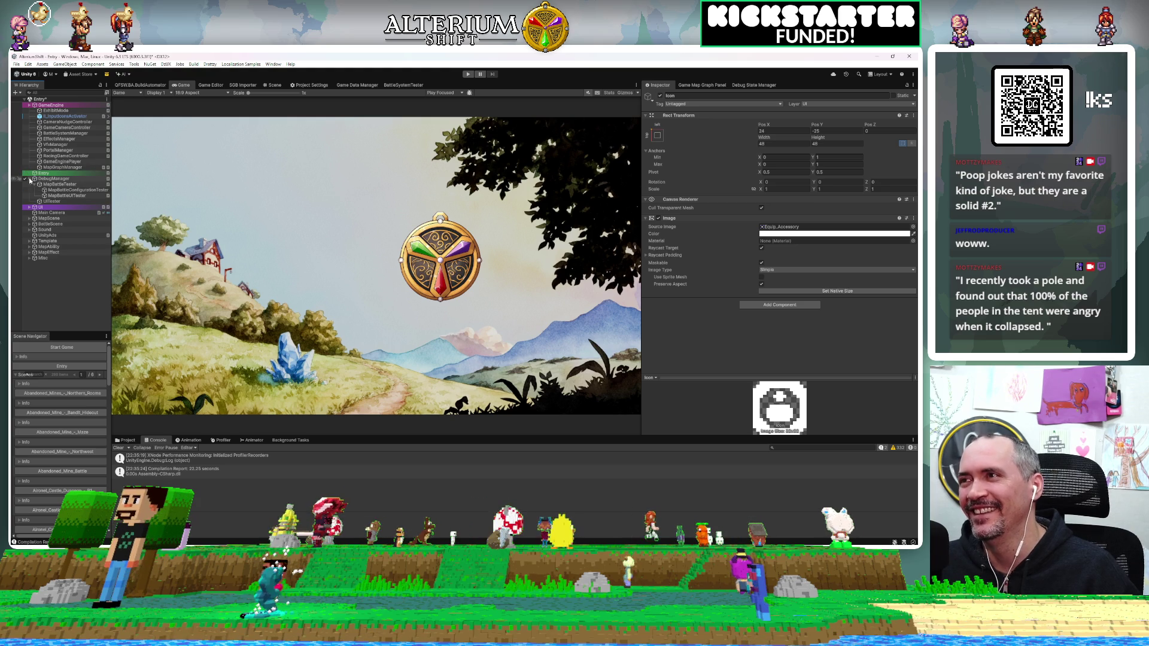
{"action": "left_click", "coordinate": [29, 179]}
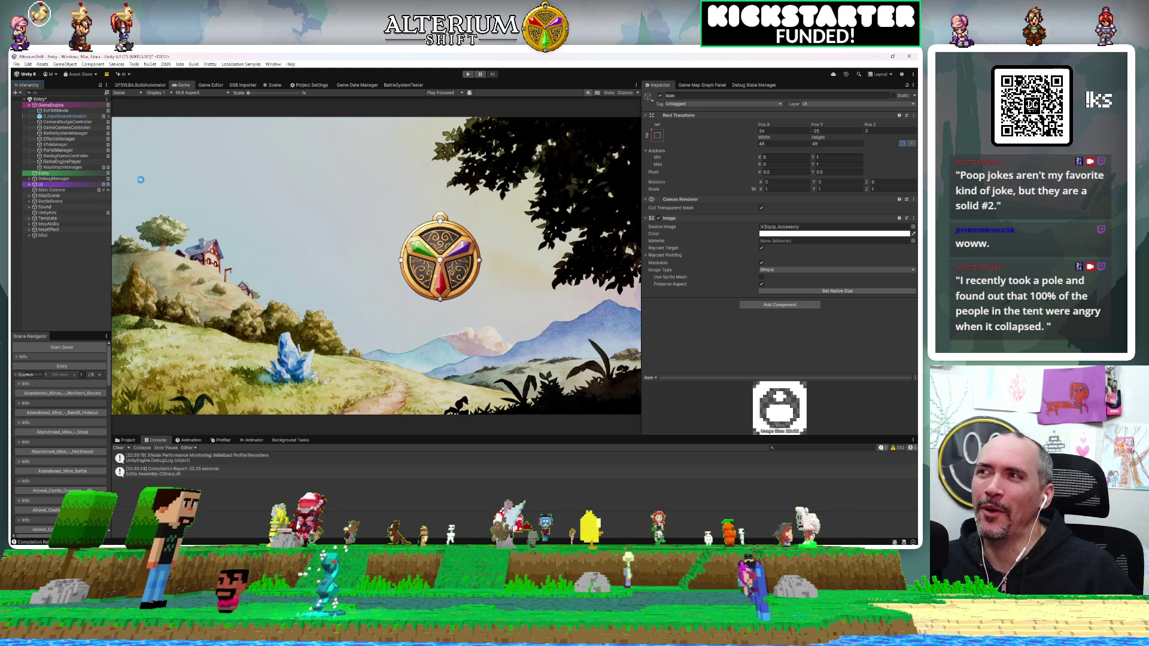
{"action": "key", "text": "ctrl+s"}
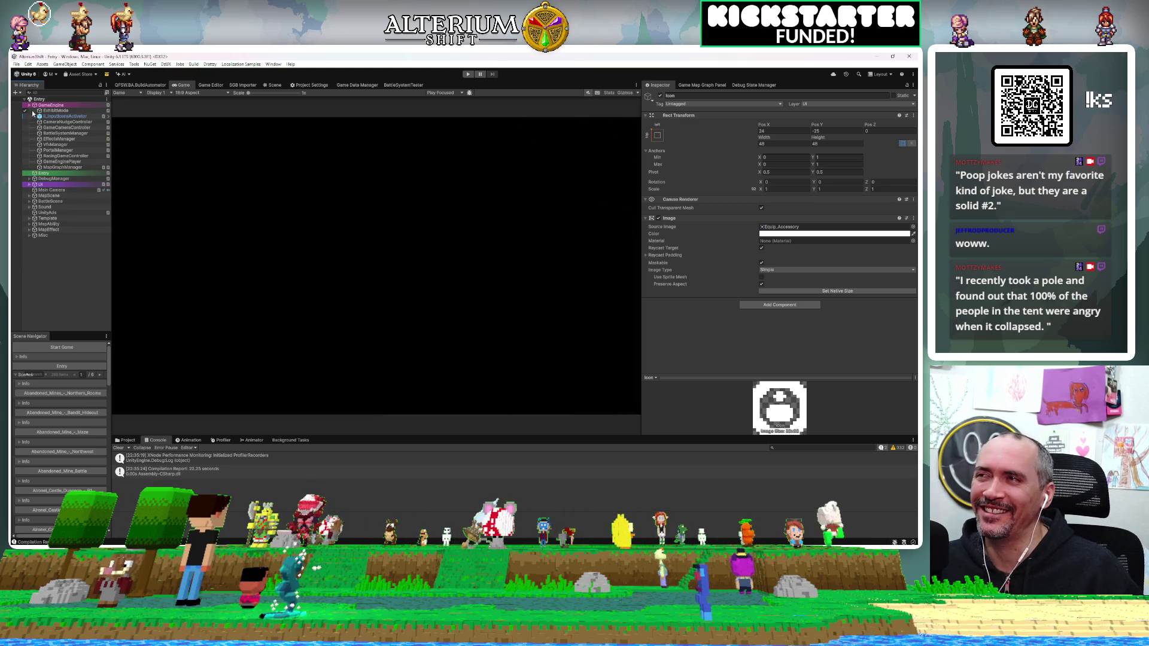
{"action": "left_click", "coordinate": [29, 105]}
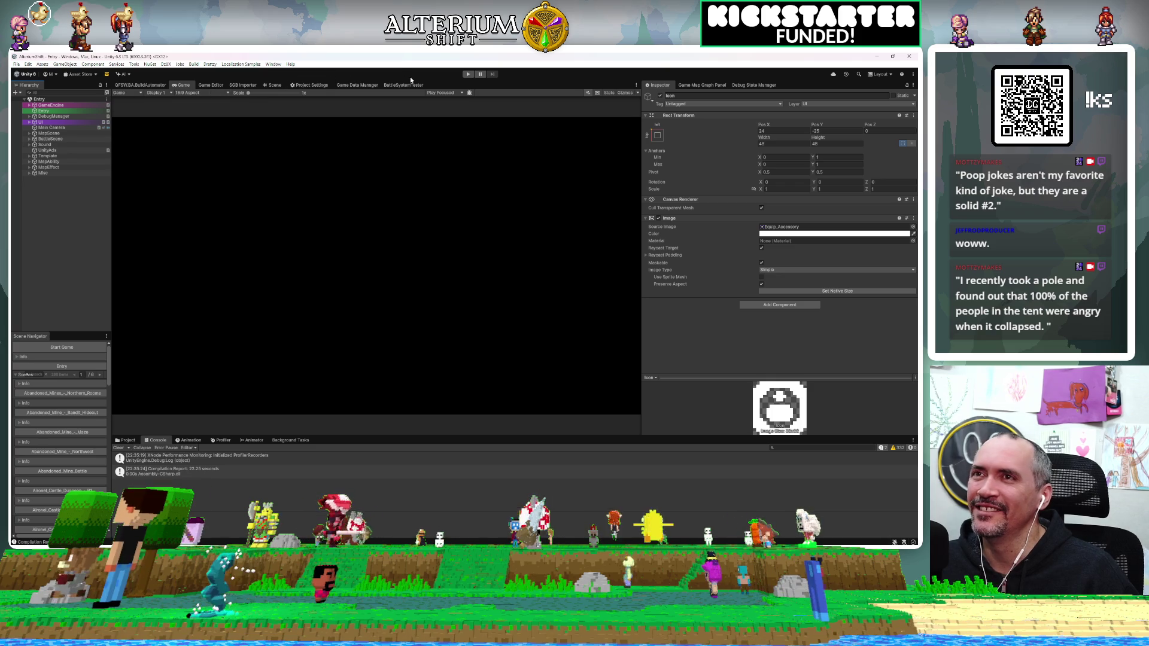
{"action": "left_click", "coordinate": [468, 74]}
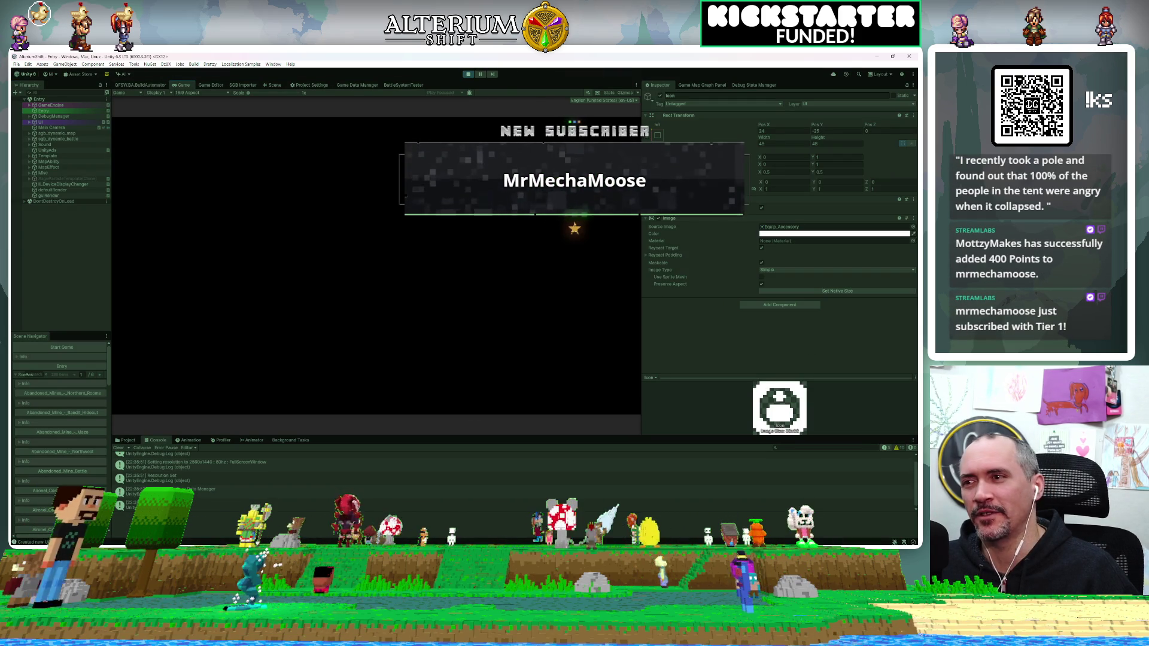
{"action": "key", "text": "alt+Tab"}
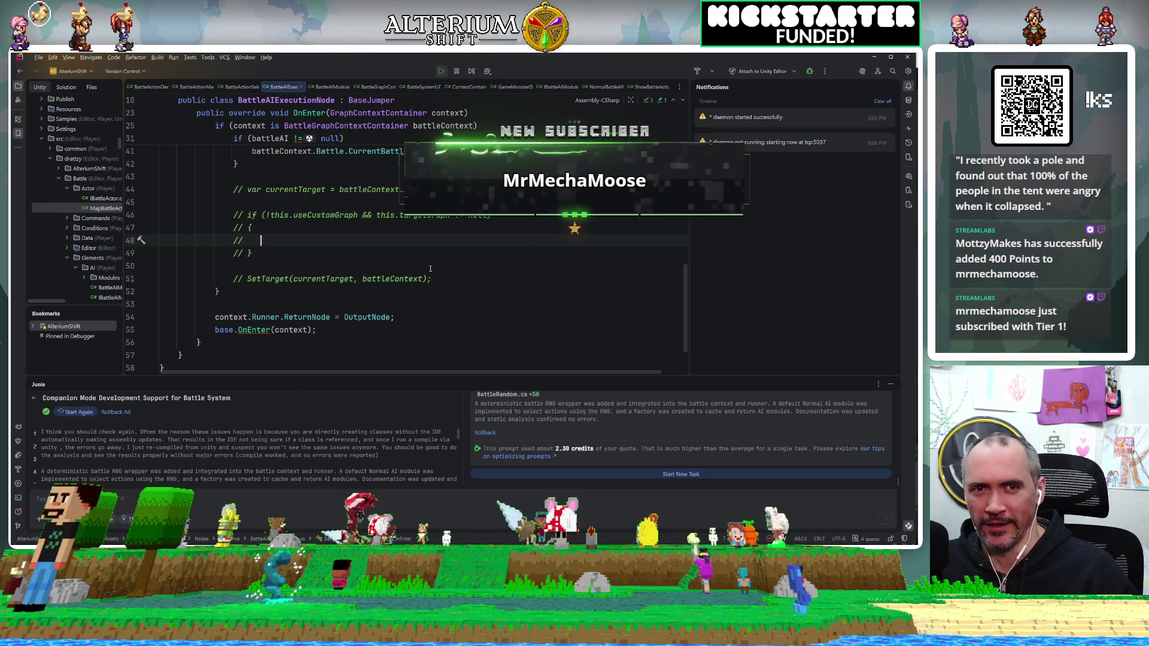
Step: Open BattleStatsReadModelAdapter.cs through a 'normalstream' file search
{"action": "key", "text": "ctrl+shift+n"}
{"action": "type", "text": "normal"}
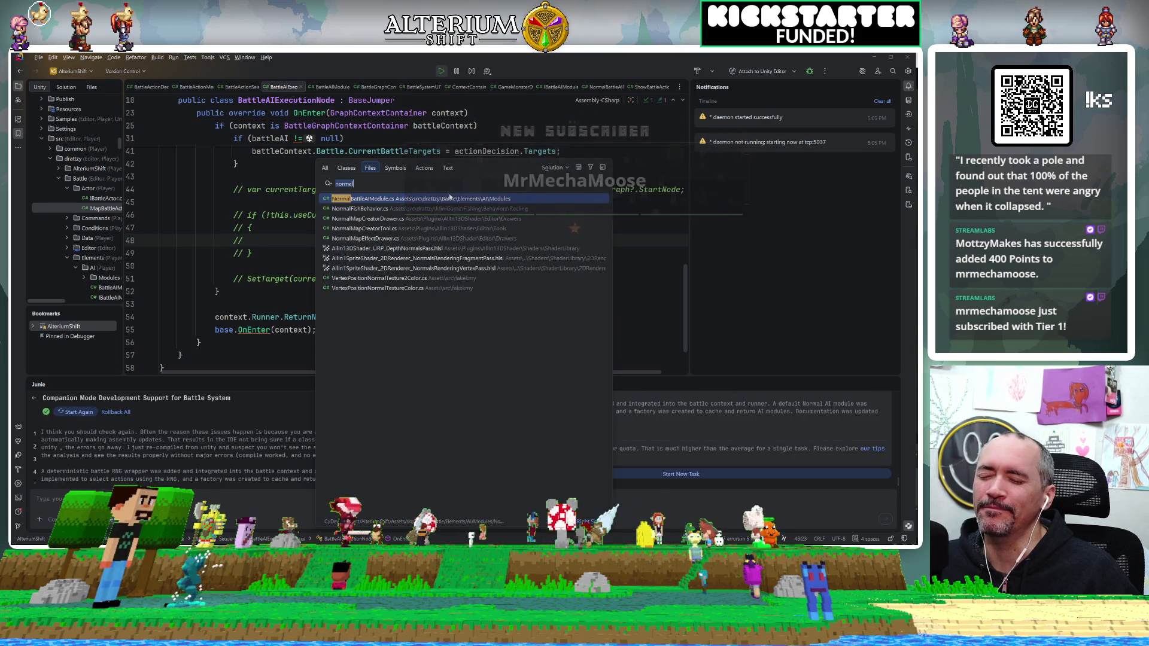
{"action": "type", "text": "stream"}
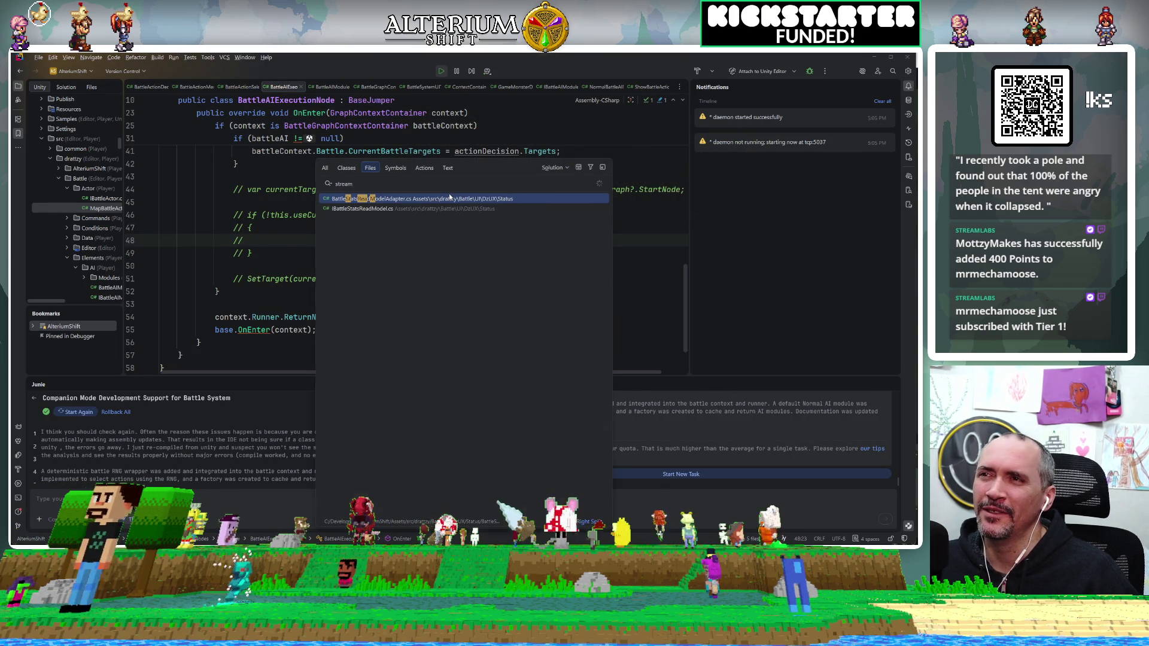
{"action": "key", "text": "Return"}
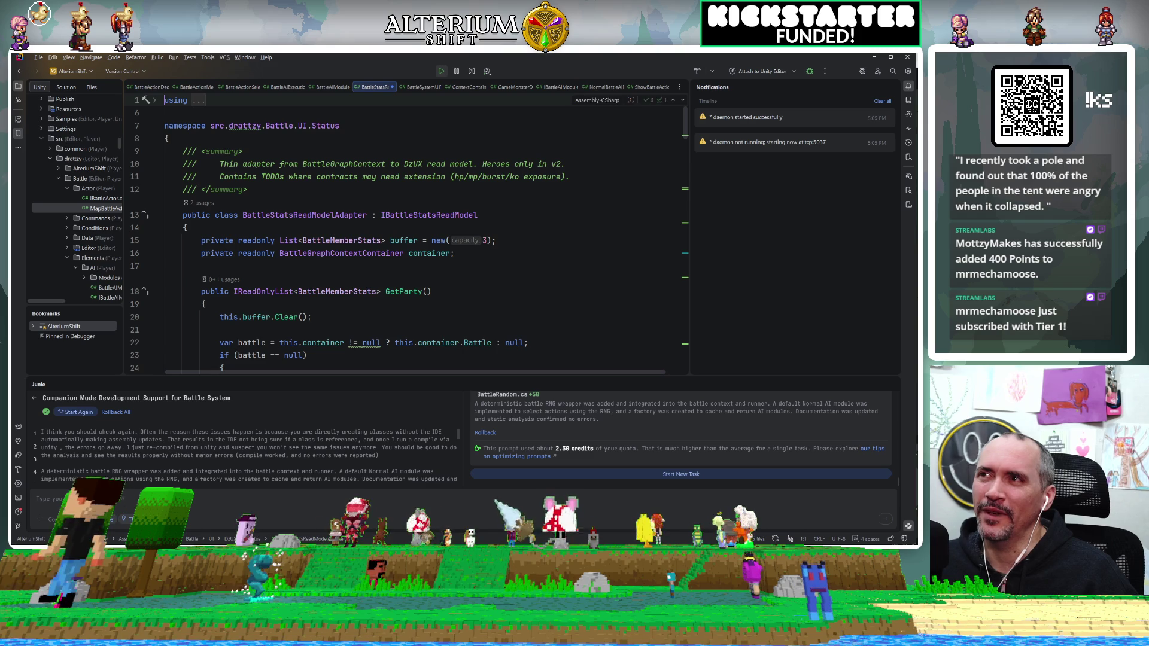
Step: Collapse Docs/Projects in the project tree and open Shoutouts.md from the Docs folder
{"action": "key", "text": "ctrl+shift+n"}
{"action": "type", "text": "sho"}
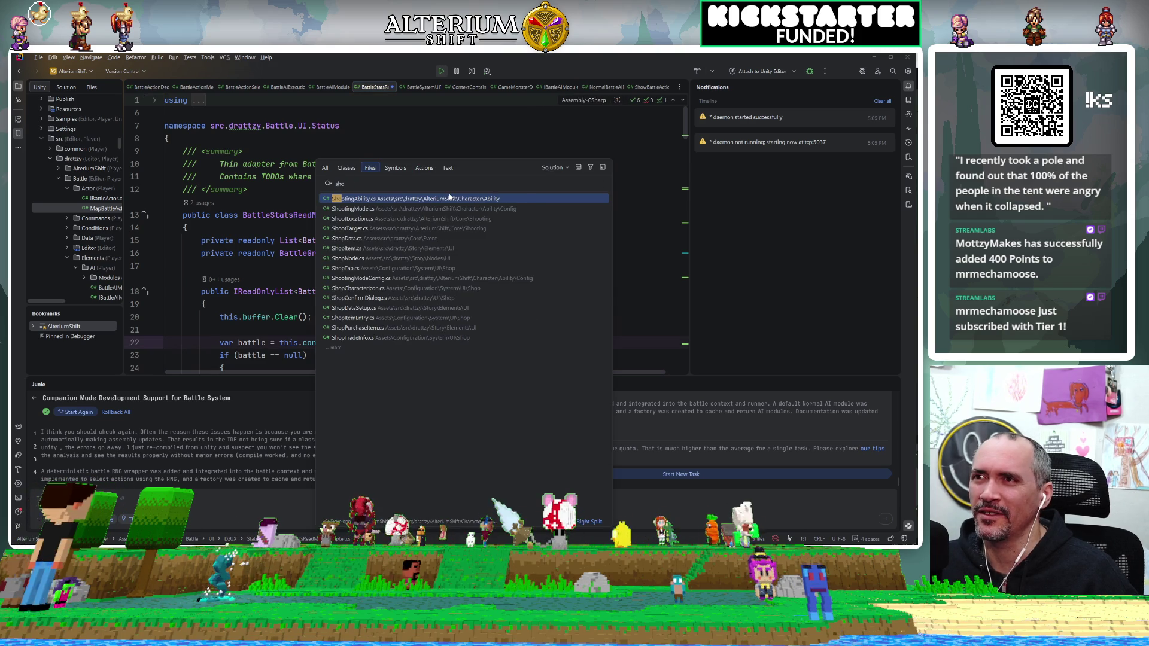
{"action": "type", "text": "to"}
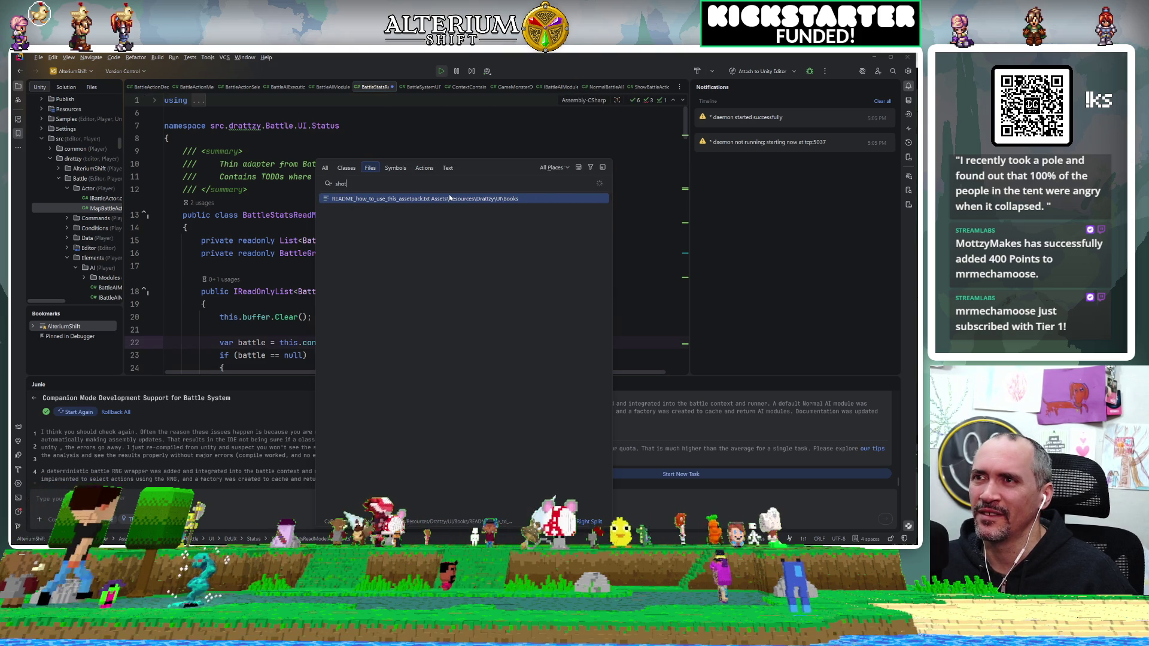
{"action": "key", "text": "BackSpace"}
{"action": "key", "text": "BackSpace"}
{"action": "type", "text": "ut"}
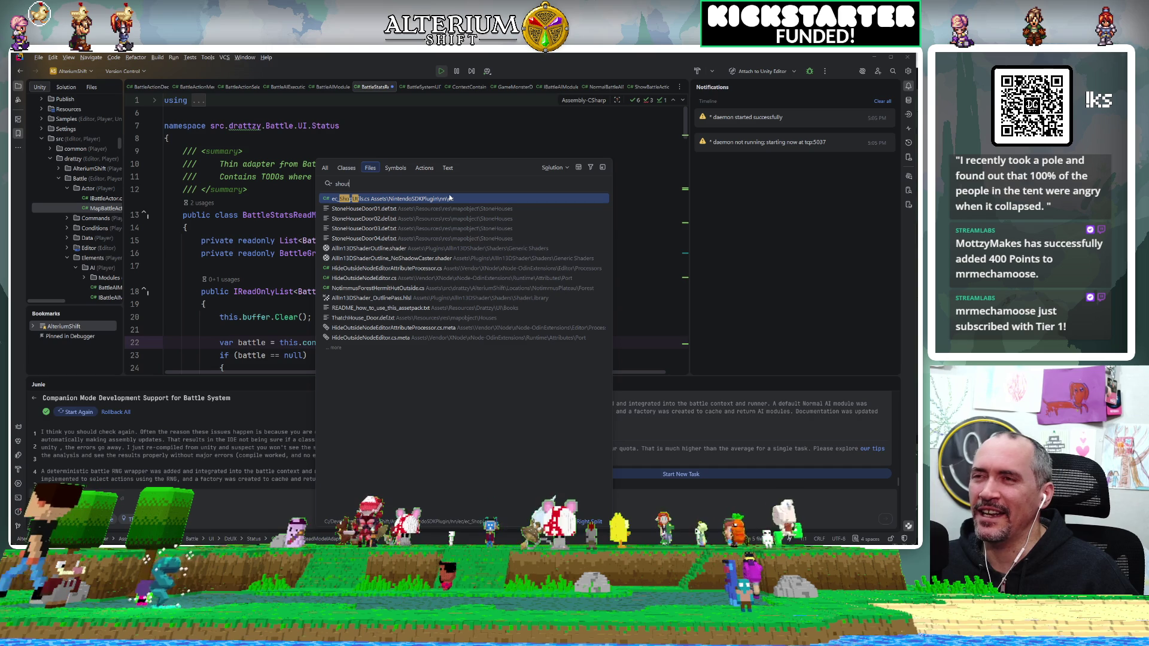
{"action": "type", "text": "out"}
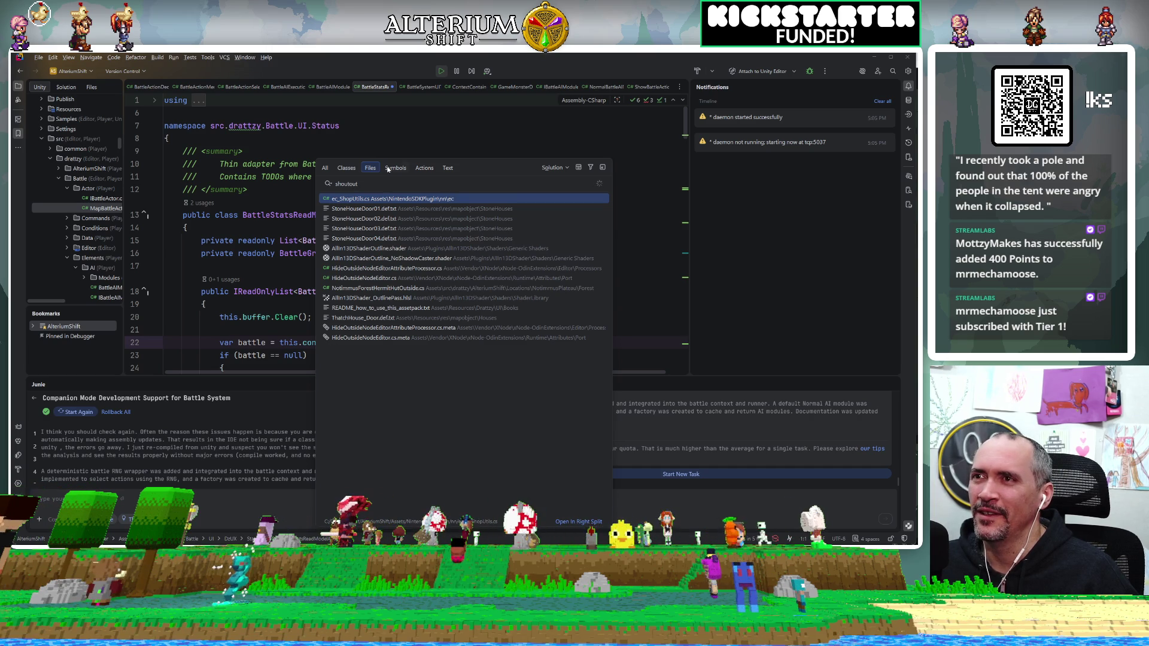
{"action": "left_click", "coordinate": [168, 139]}
{"action": "scroll", "coordinate": [37, 169], "scroll_direction": "up", "scroll_amount": 3}
{"action": "scroll", "coordinate": [37, 168], "scroll_direction": "up", "scroll_amount": 5}
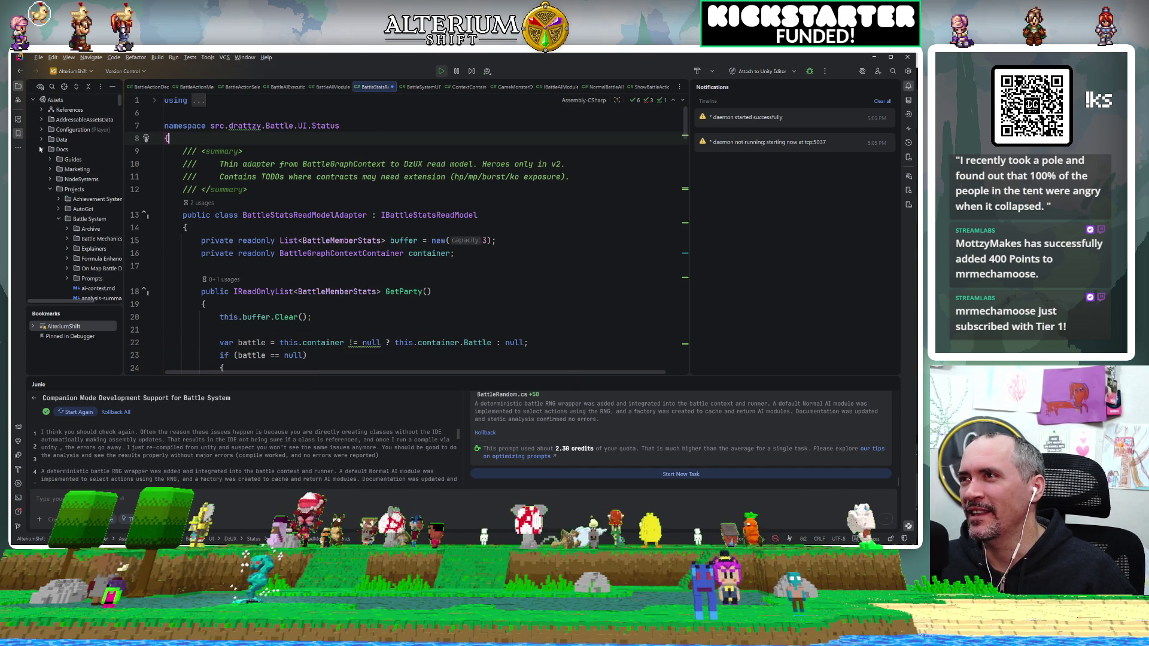
{"action": "left_click", "coordinate": [50, 189]}
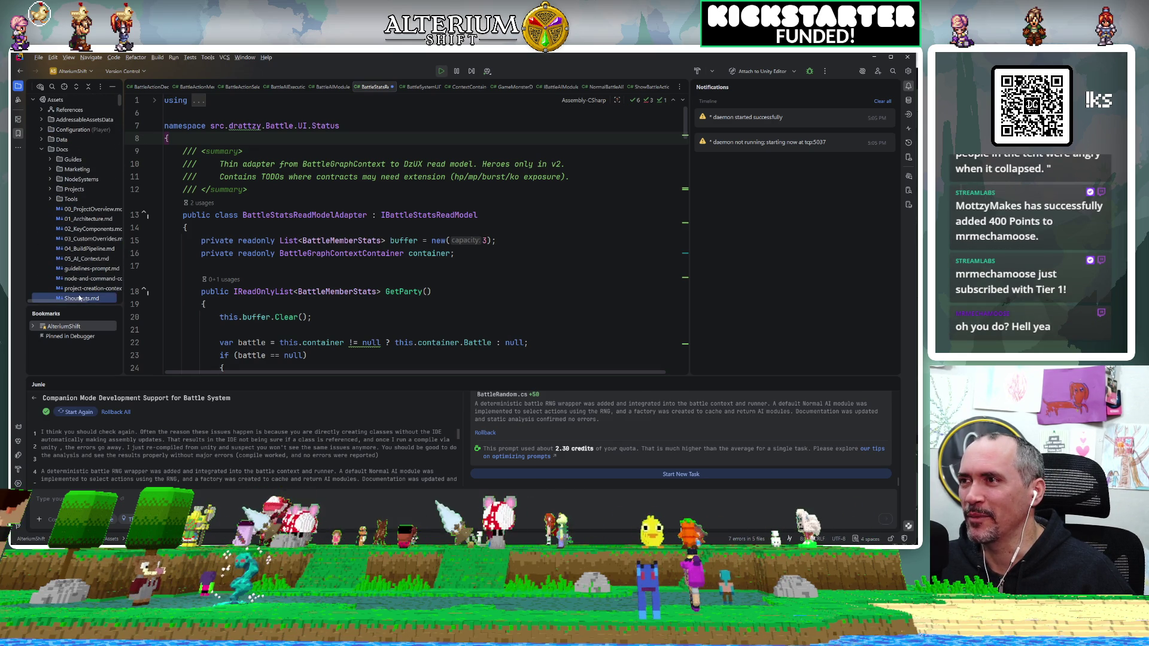
{"action": "scroll", "coordinate": [103, 299], "scroll_direction": "right", "scroll_amount": 3}
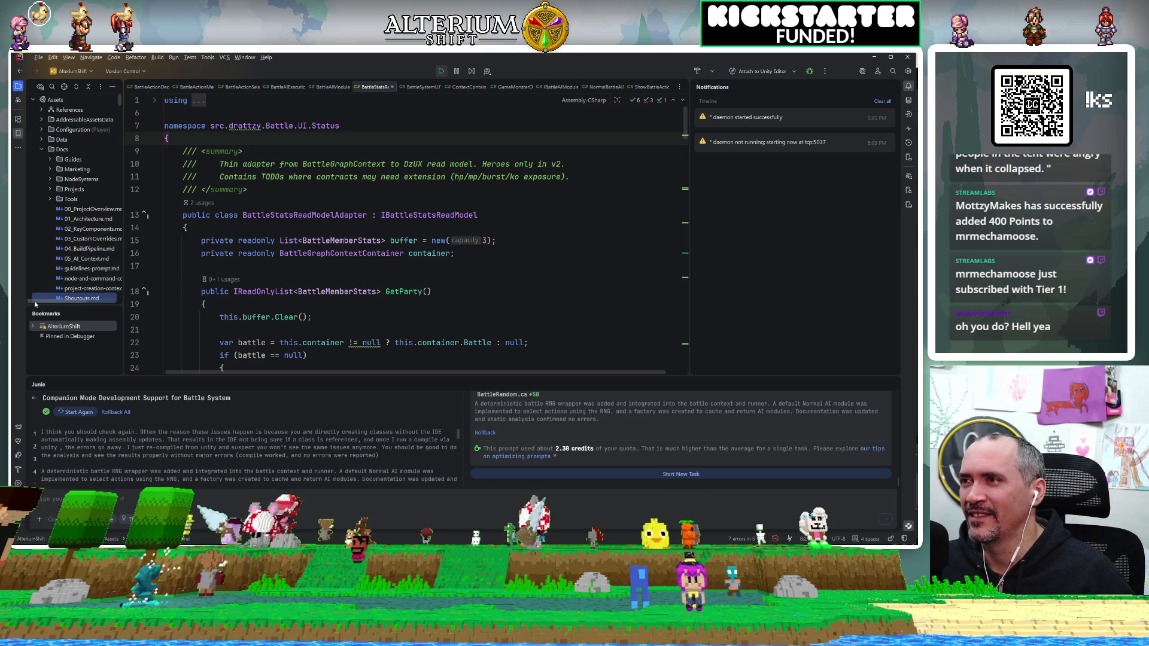
{"action": "scroll", "coordinate": [101, 282], "scroll_direction": "left", "scroll_amount": 3}
{"action": "scroll", "coordinate": [100, 282], "scroll_direction": "down", "scroll_amount": 2}
{"action": "double_click", "coordinate": [90, 248]}
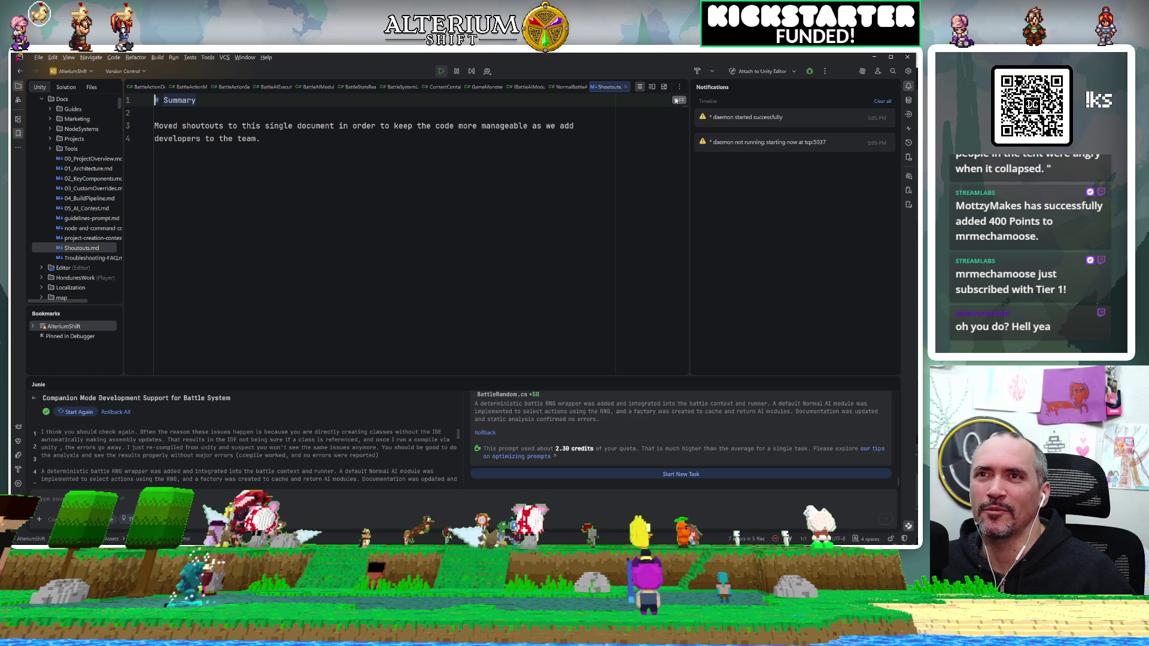
Step: Lower the Markdown highlighting level to Syntax, then add a new line after 'team.'
{"action": "left_click", "coordinate": [677, 100]}
{"action": "left_click", "coordinate": [678, 101]}
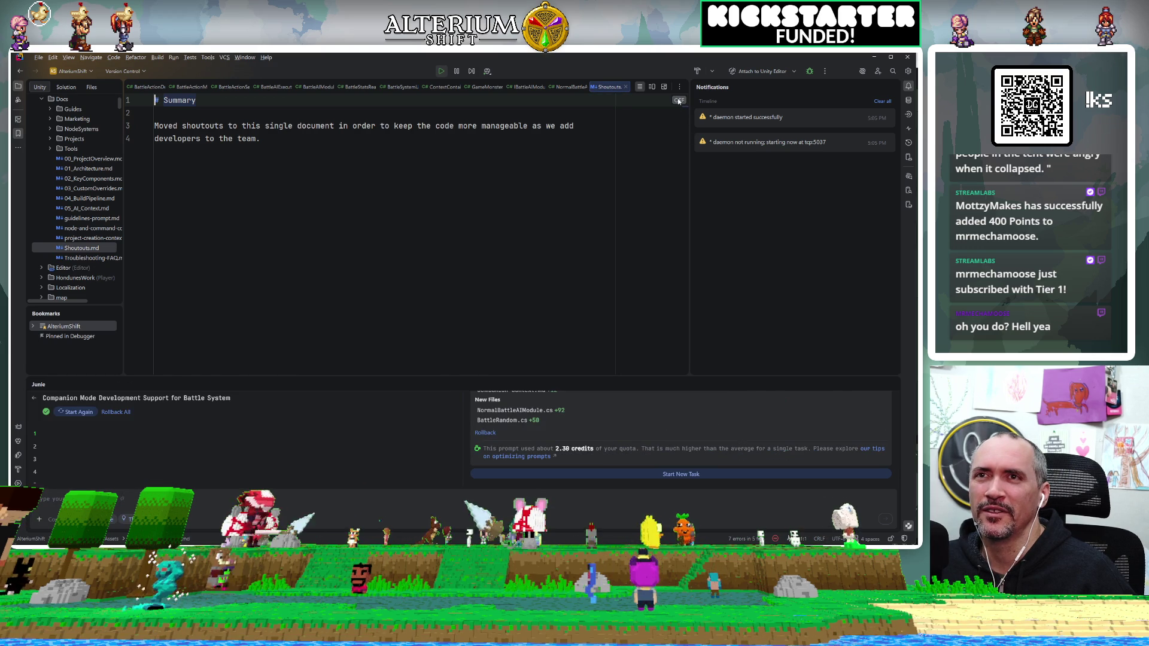
{"action": "left_click", "coordinate": [678, 100]}
{"action": "mouse_move", "coordinate": [679, 101]}
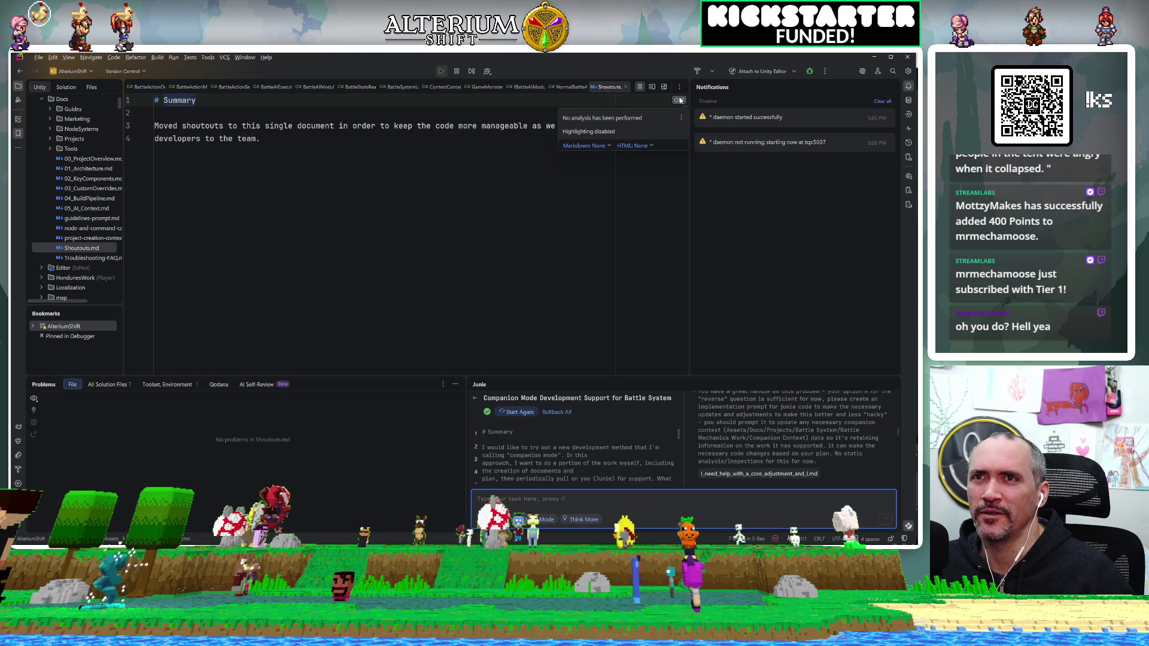
{"action": "left_click", "coordinate": [594, 147]}
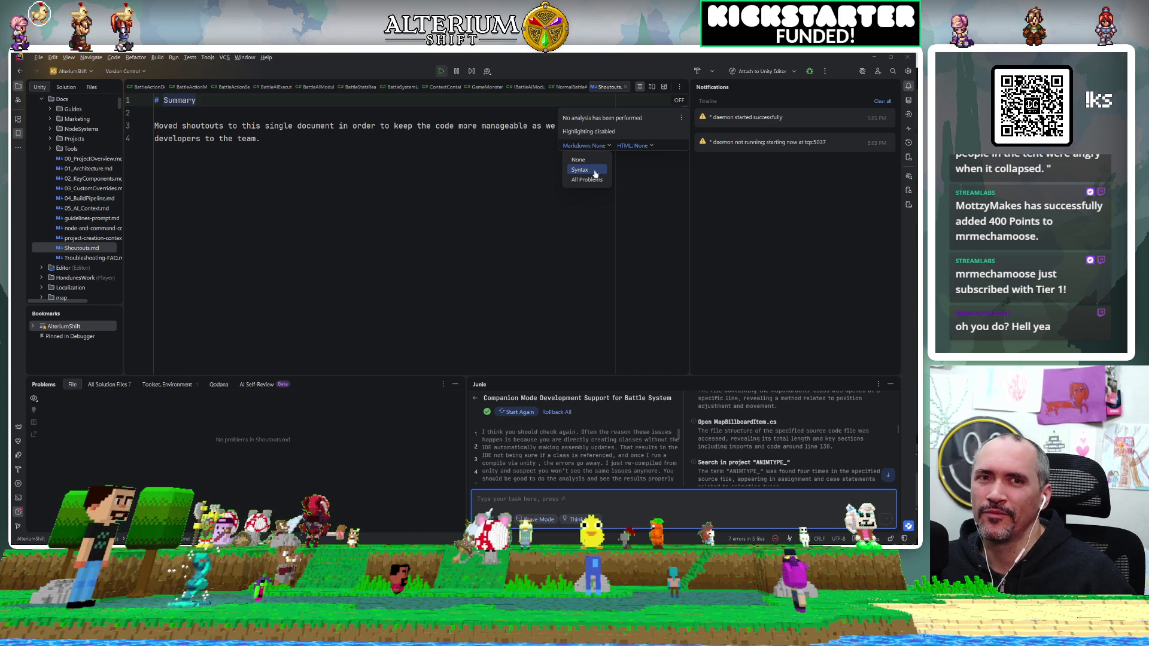
{"action": "left_click", "coordinate": [594, 171]}
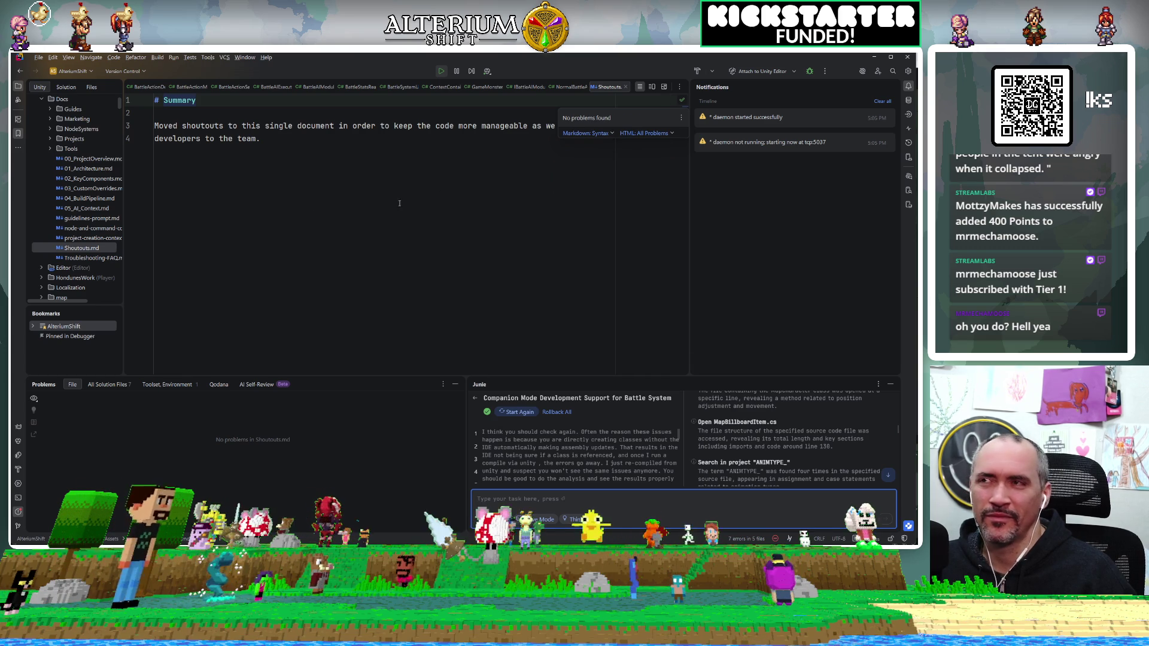
{"action": "left_click", "coordinate": [272, 184]}
{"action": "key", "text": "Return"}
{"action": "key", "text": "Return"}
{"action": "key", "text": "Return"}
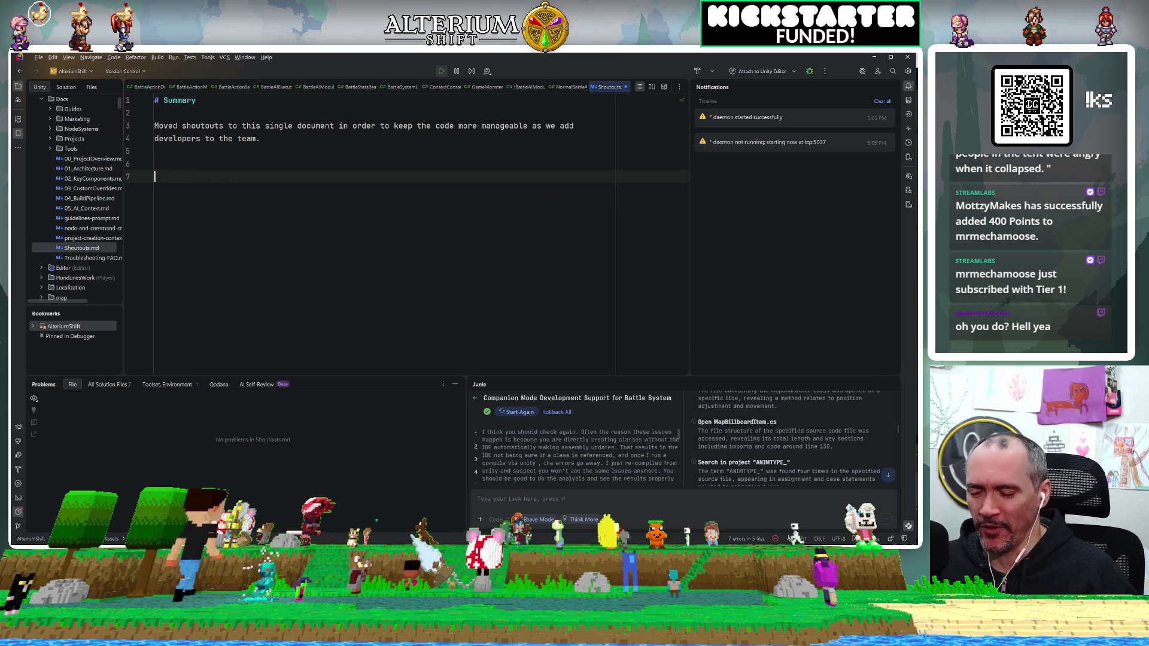
Step: Write a '# Shoutouts' heading and a 1/27/2026 line thanking a viewer for resubscribing 29 months
{"action": "type", "text": "# zsh"}
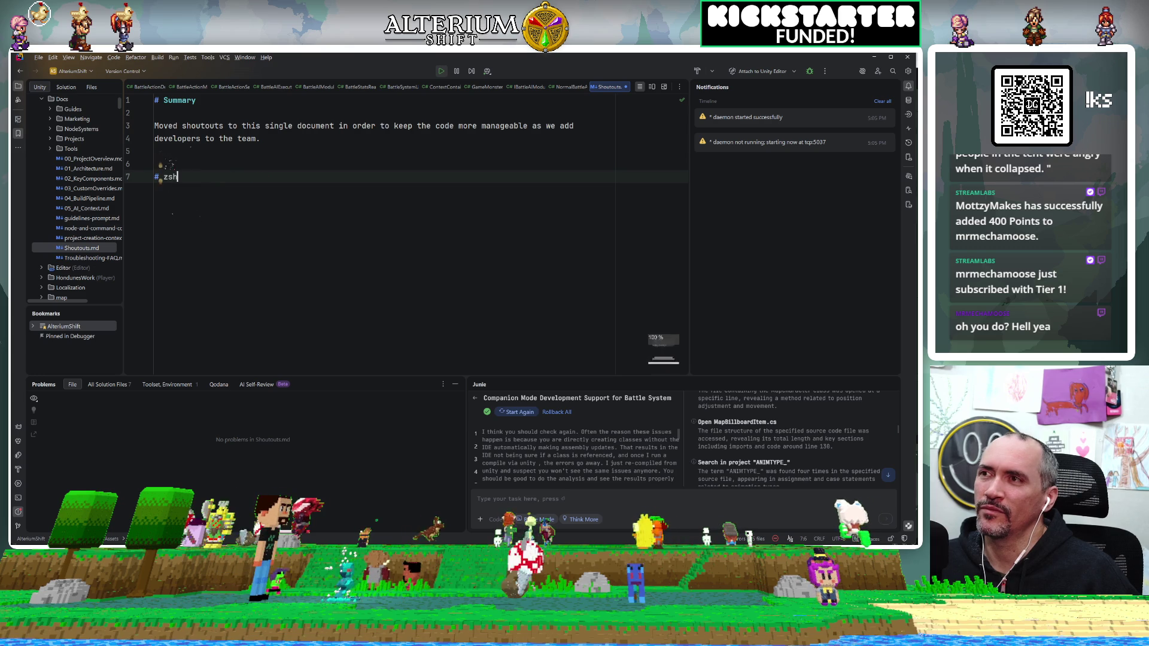
{"action": "key", "text": "BackSpace"}
{"action": "key", "text": "BackSpace"}
{"action": "key", "text": "BackSpace"}
{"action": "type", "text": "Sh"}
{"action": "key", "text": "BackSpace"}
{"action": "type", "text": "out"}
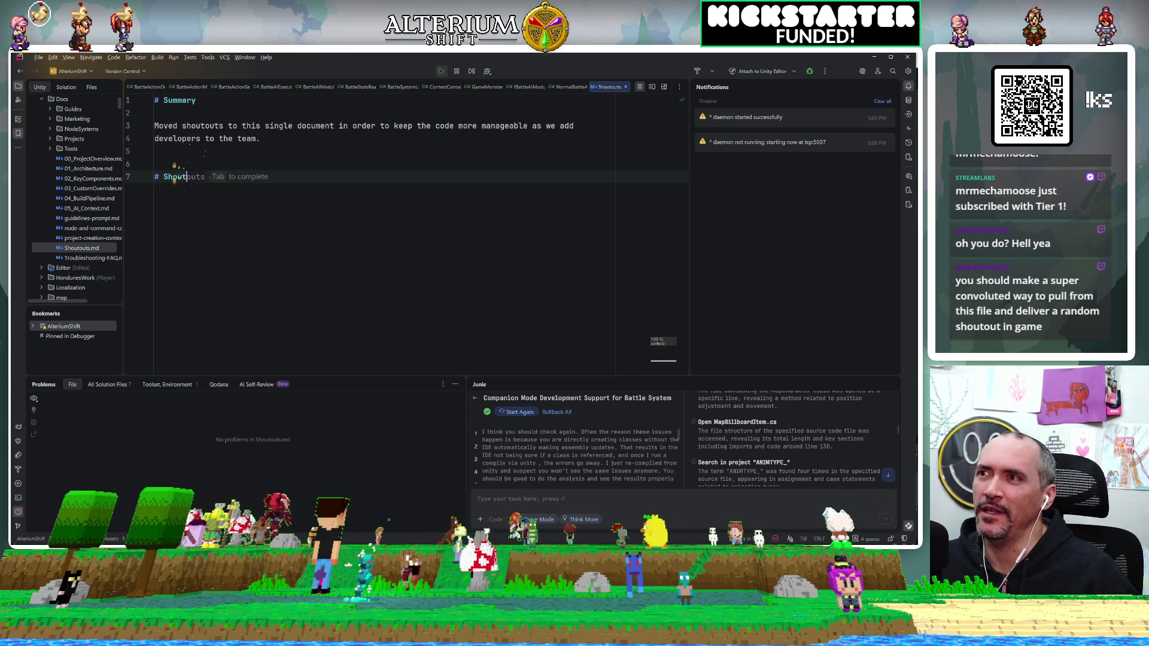
{"action": "key", "text": "Return"}
{"action": "key", "text": "Return"}
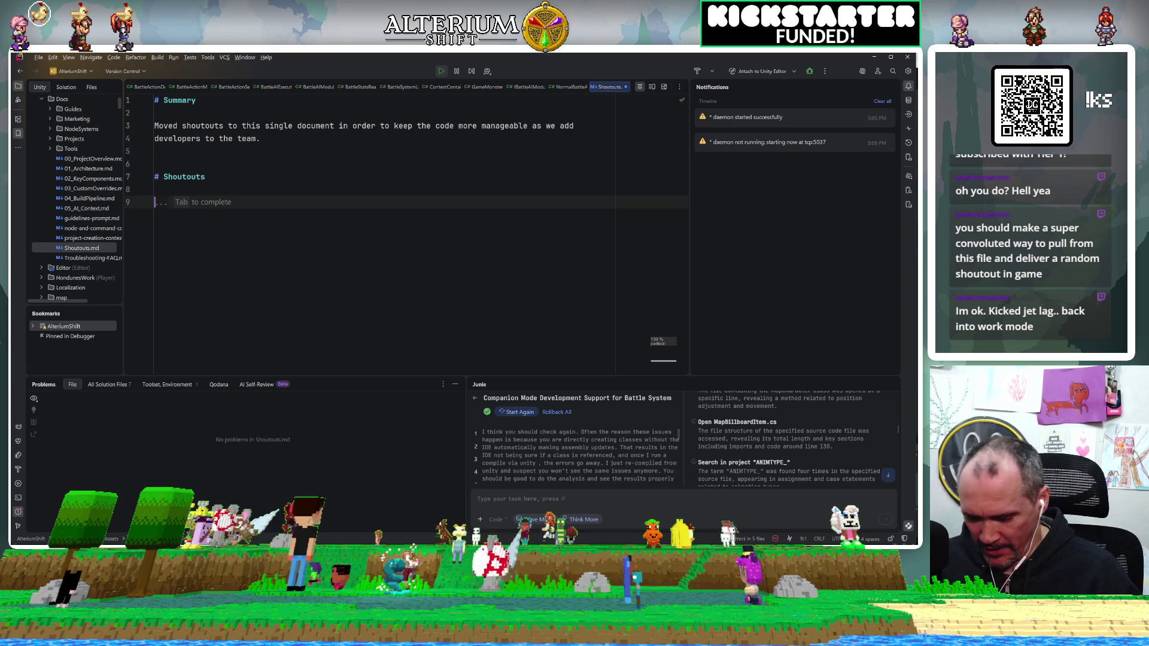
{"action": "type", "text": "27"}
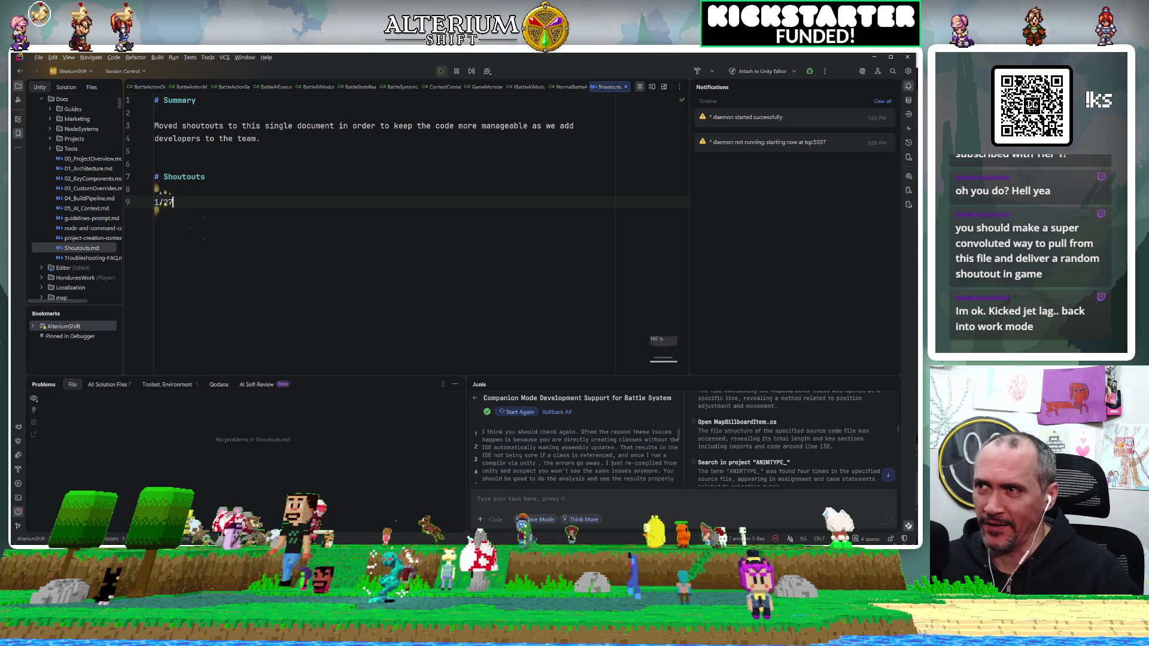
{"action": "type", "text": "/2"}
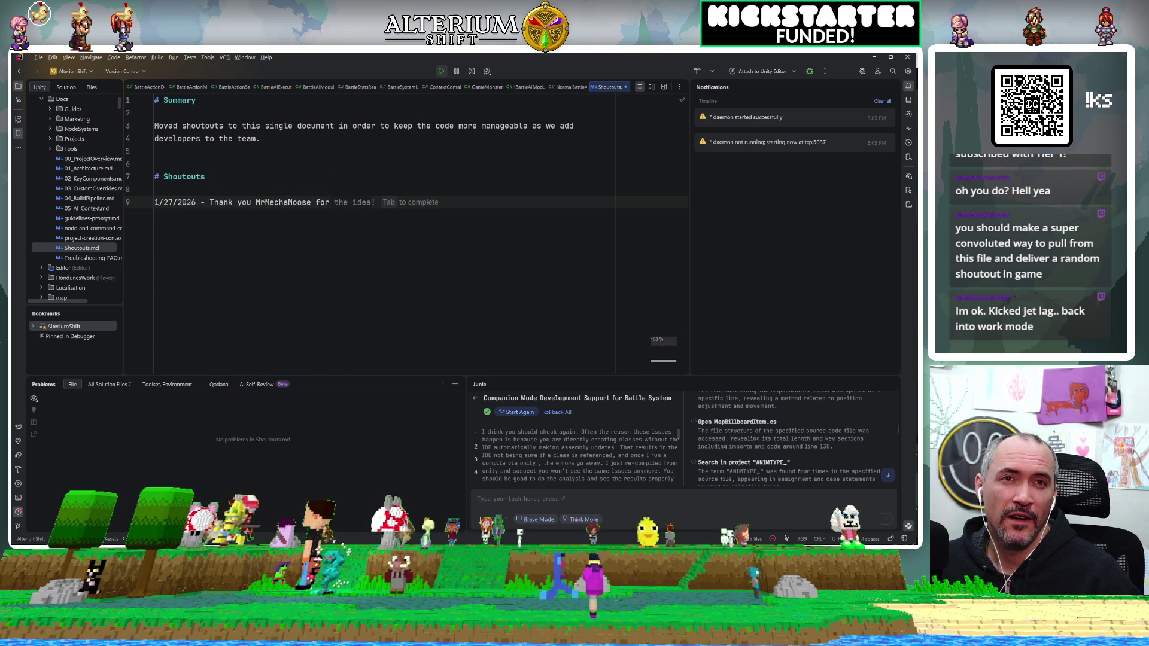
{"action": "type", "text": "resubribing for 29 months! wooooo! Your'"}
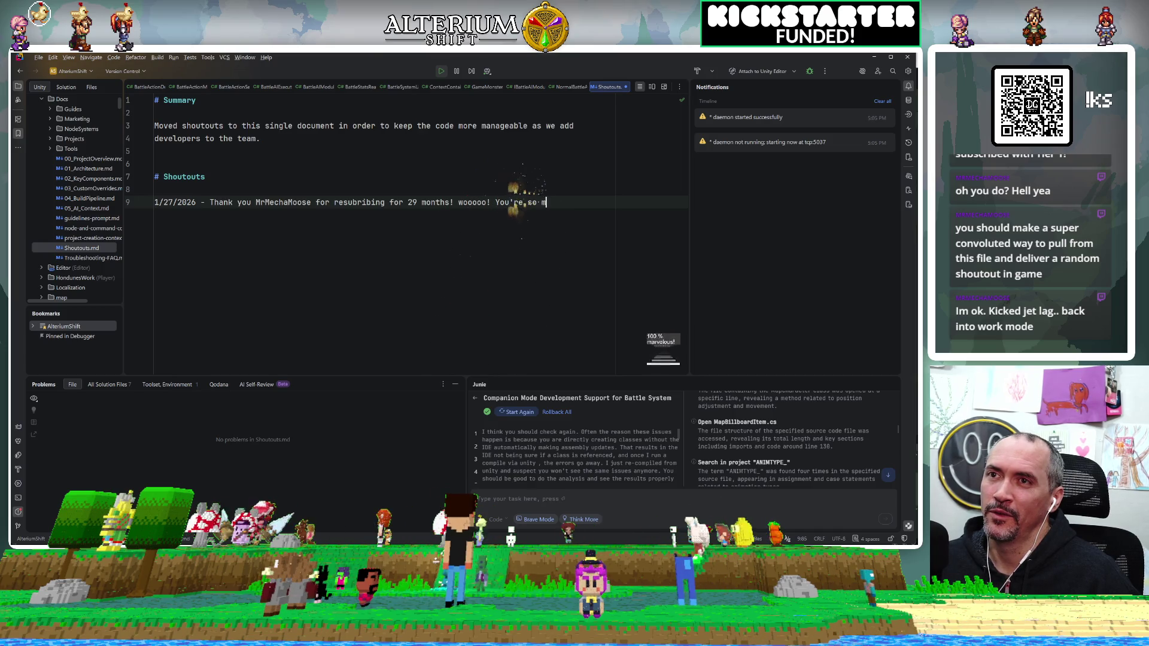
{"action": "key", "text": "BackSpace"}
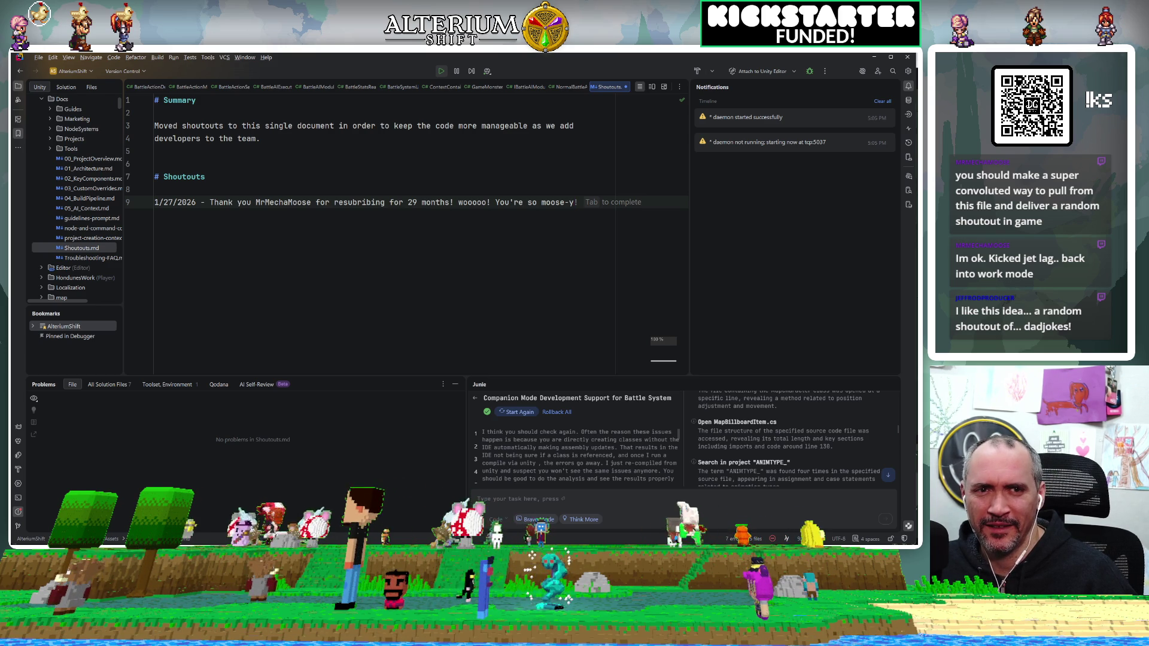
{"action": "key", "text": "Escape"}
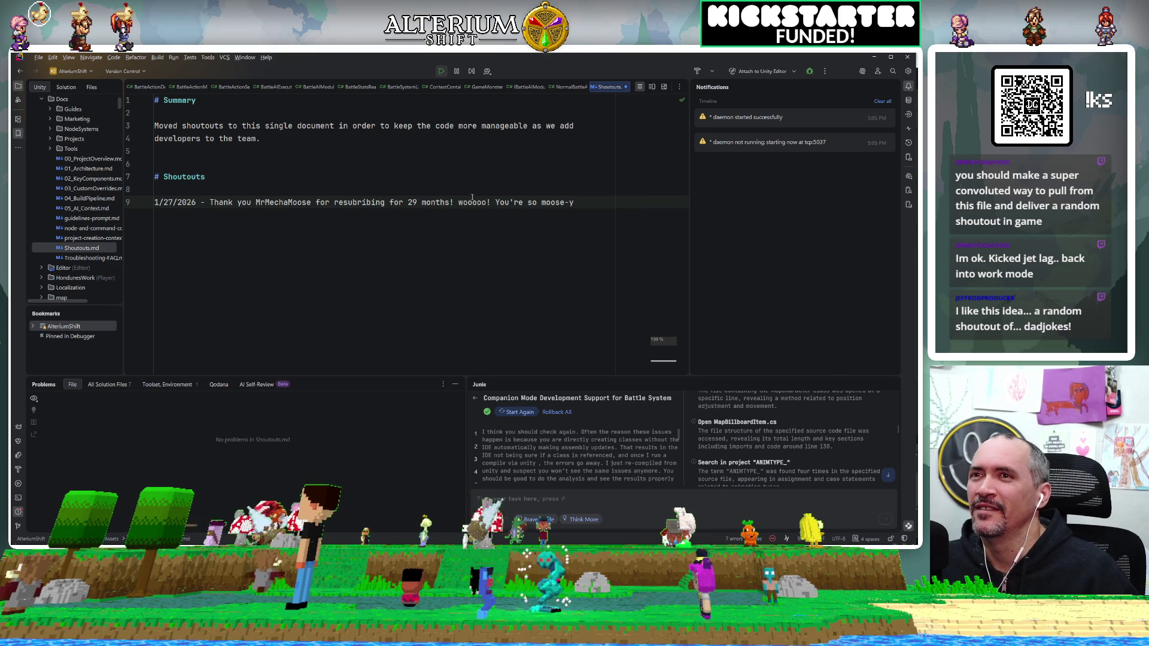
Step: Replace 'resubribing' with 'resubscribing' and bring the Drattzy Games website window over Rider
{"action": "left_click", "coordinate": [383, 178]}
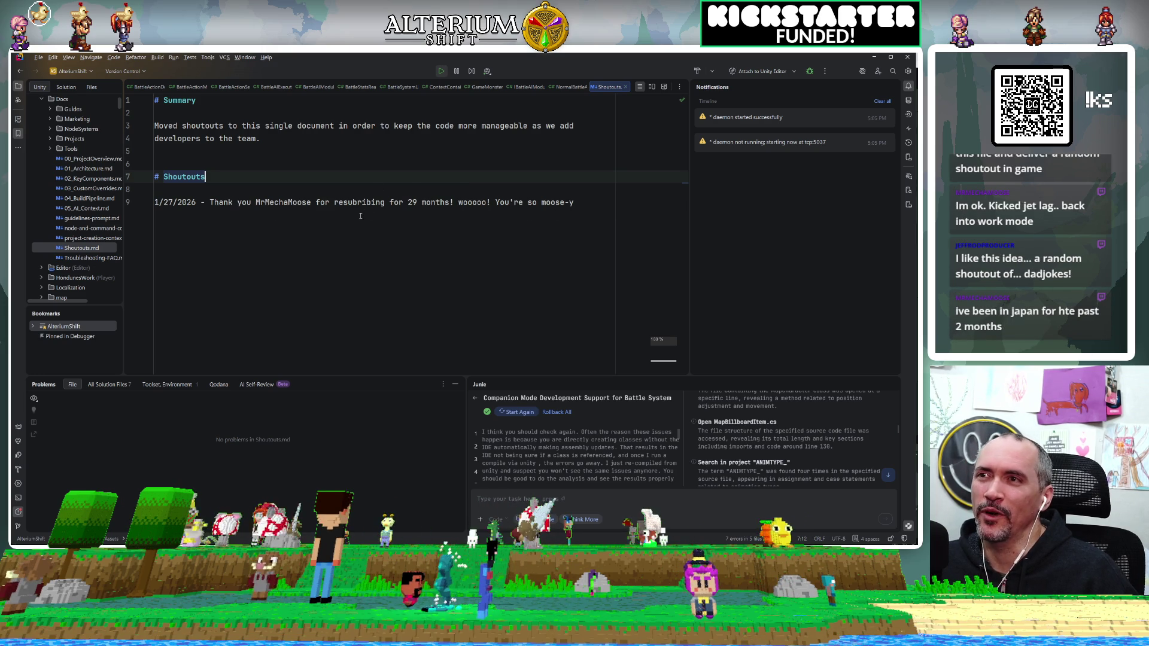
{"action": "double_click", "coordinate": [353, 216]}
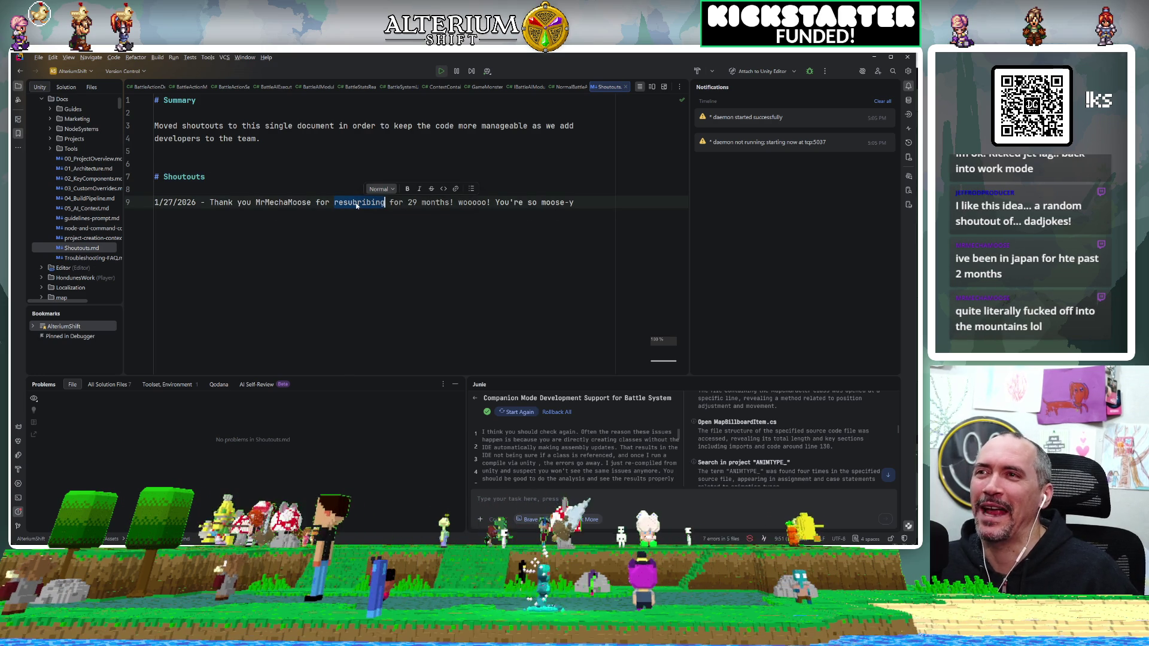
{"action": "type", "text": "s"}
{"action": "key", "text": "BackSpace"}
{"action": "type", "text": "res"}
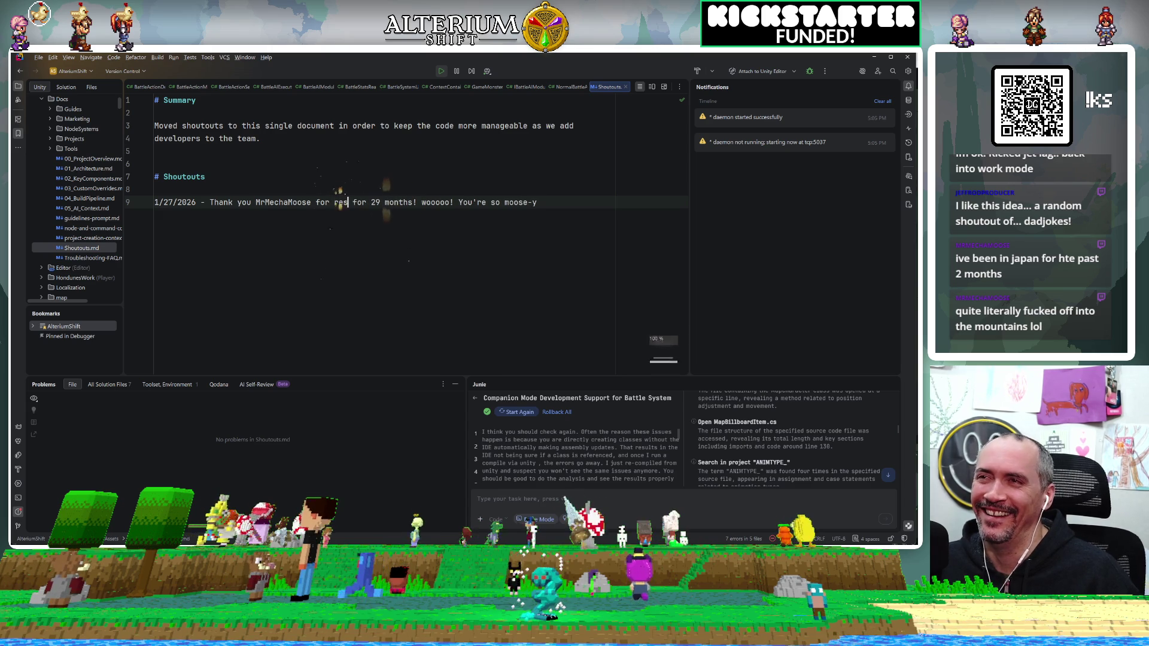
{"action": "type", "text": "ub"}
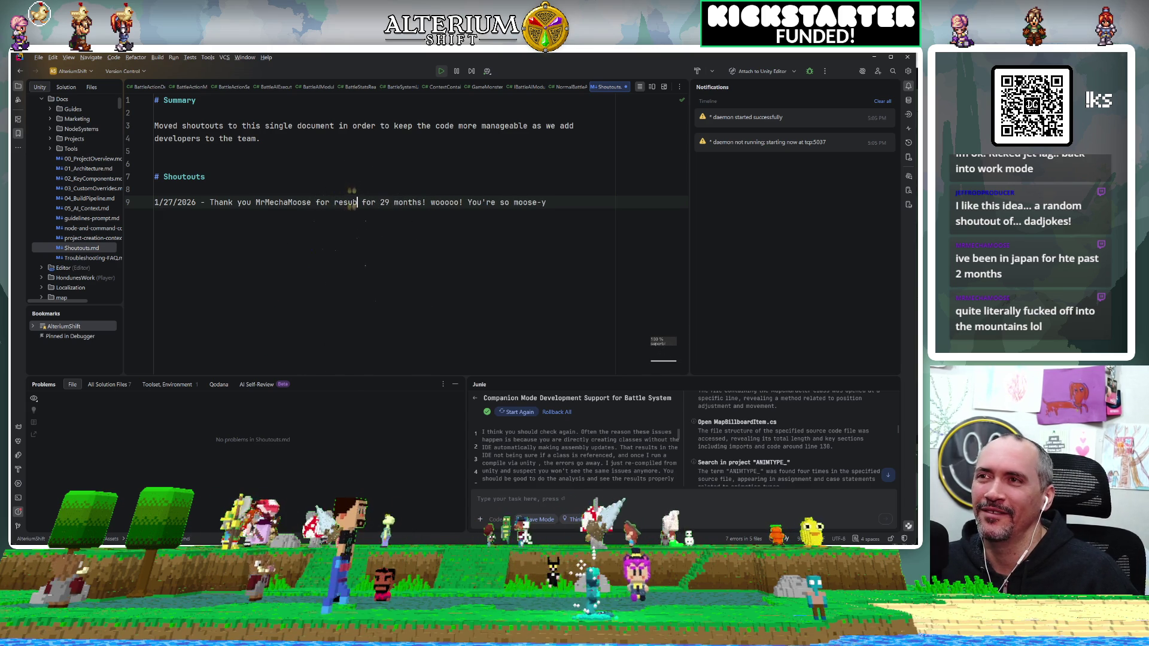
{"action": "type", "text": "scri"}
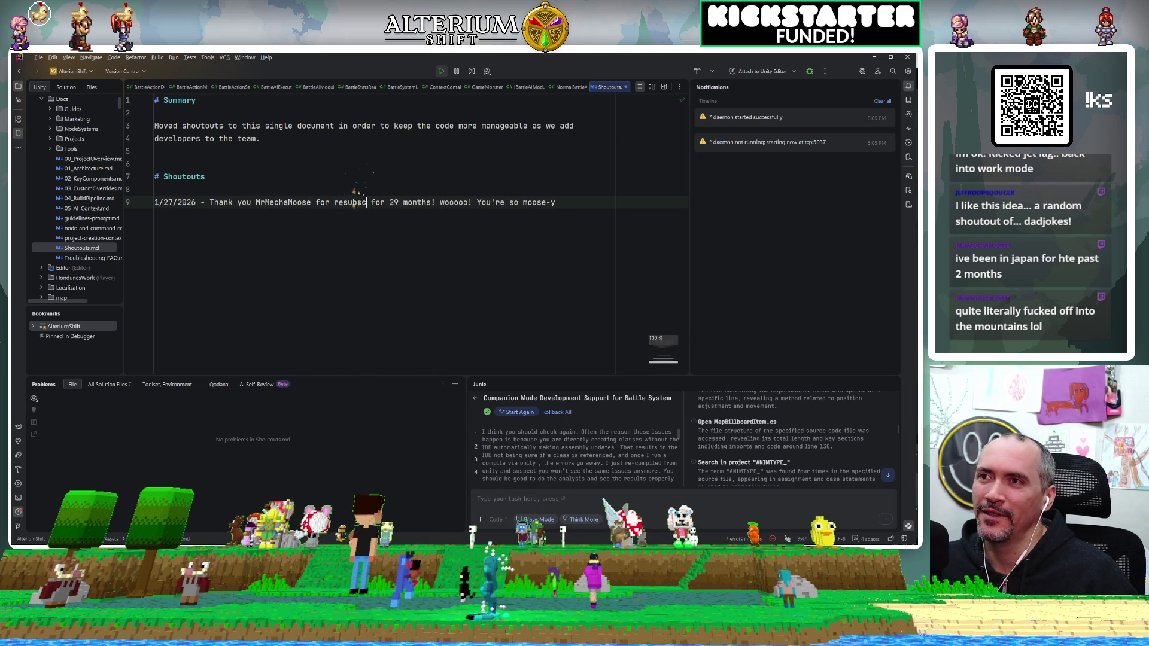
{"action": "type", "text": "bing"}
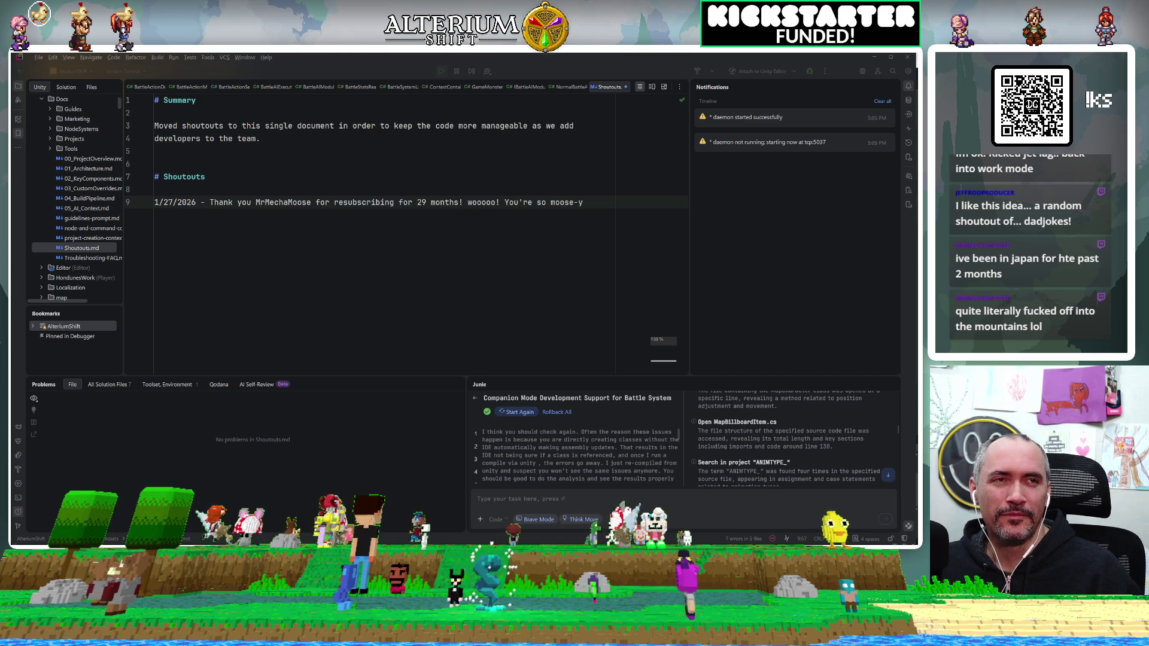
{"action": "mouse_move", "coordinate": [745, 178]}
{"action": "left_mouse_down"}
{"action": "mouse_move", "coordinate": [341, 83]}
{"action": "mouse_move", "coordinate": [339, 51]}
{"action": "mouse_move", "coordinate": [322, 67]}
{"action": "left_mouse_up"}
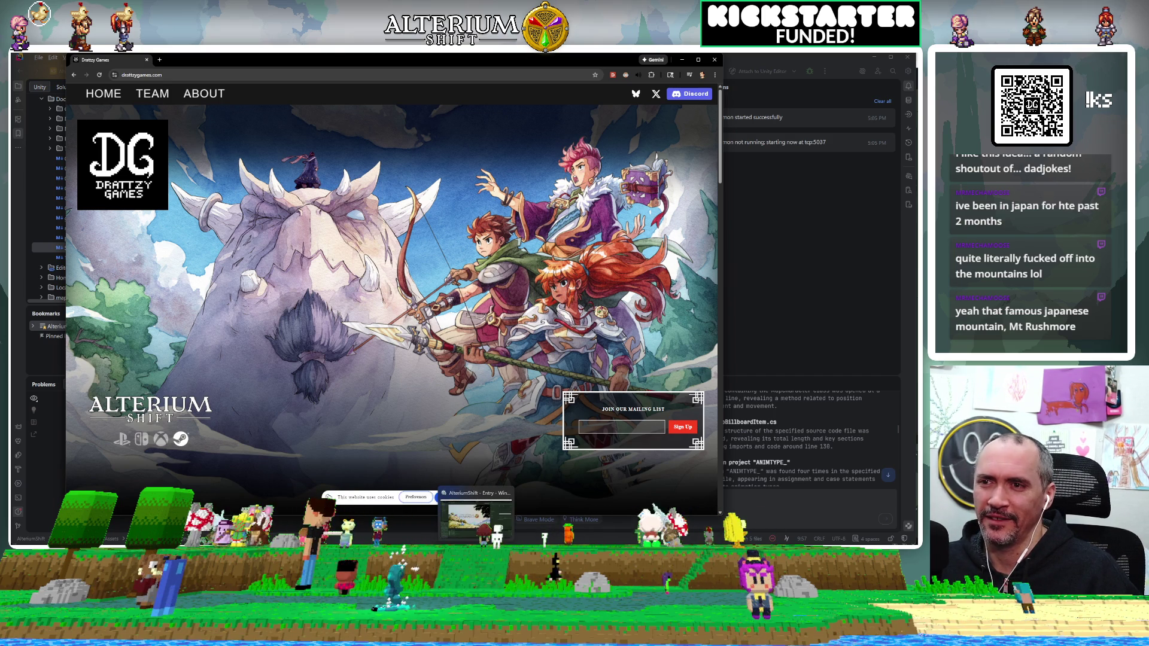
Step: Back in Unity, choose Load on the title screen and load a Battle Test save
{"action": "left_click", "coordinate": [475, 515]}
{"action": "left_click", "coordinate": [337, 311]}
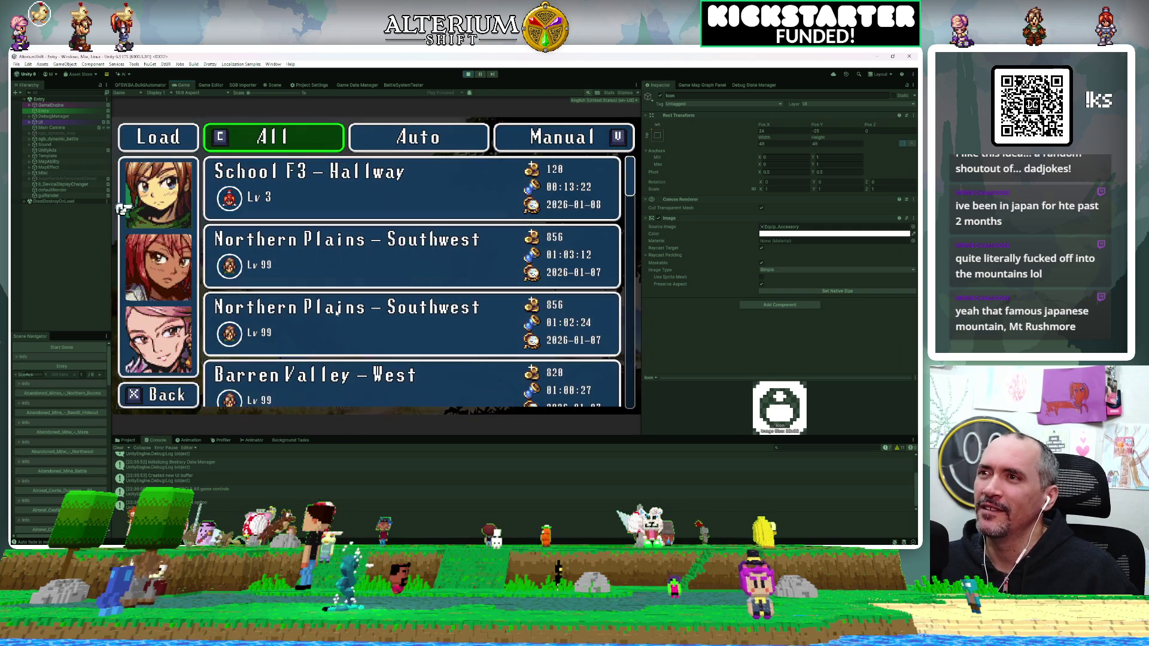
{"action": "scroll", "coordinate": [337, 312], "scroll_direction": "down", "scroll_amount": 5}
{"action": "left_click", "coordinate": [336, 312]}
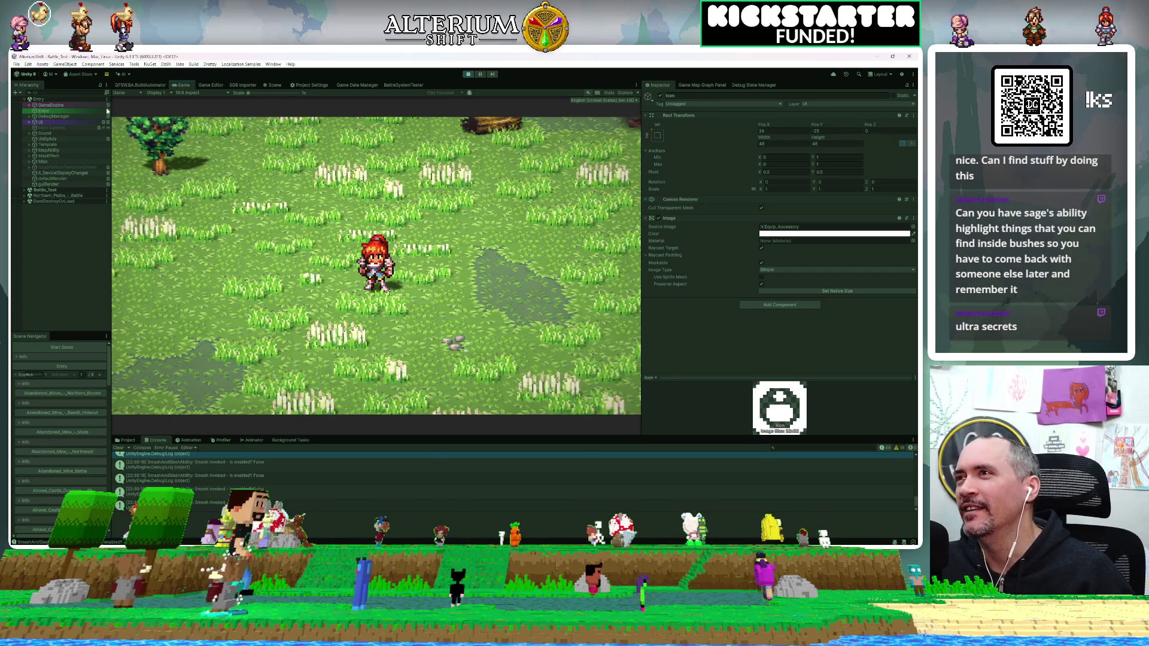
Step: Run the Full Battle Test Sequence from MapBattleTester under DebugManager
{"action": "left_click", "coordinate": [50, 115]}
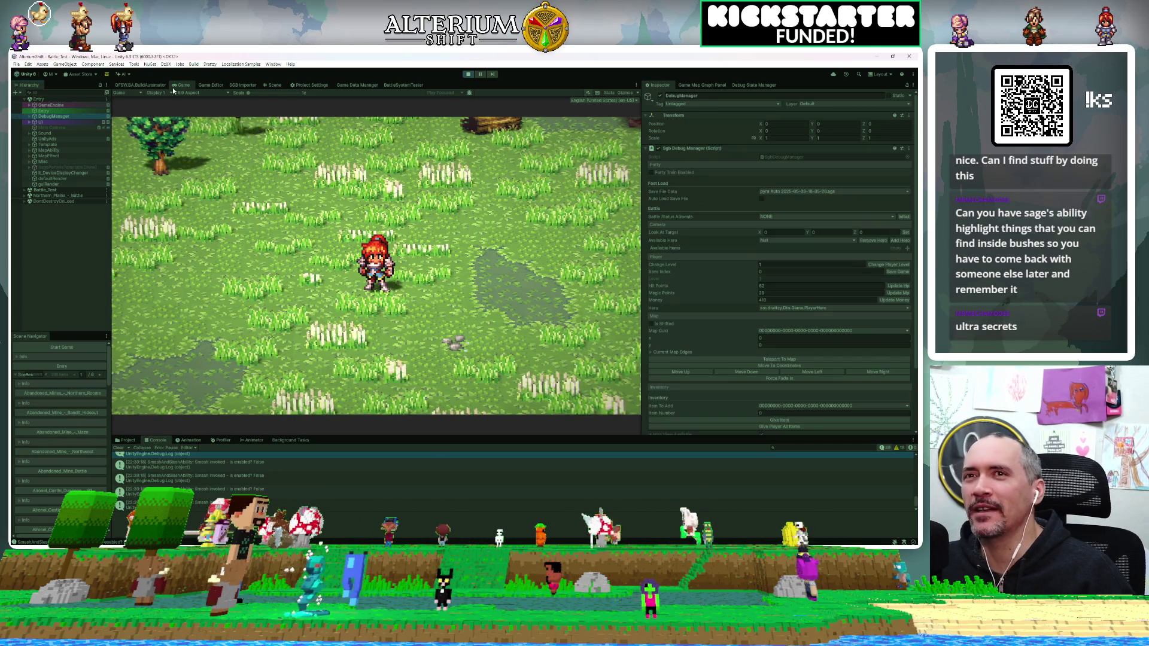
{"action": "left_click", "coordinate": [27, 116]}
{"action": "left_click", "coordinate": [78, 128]}
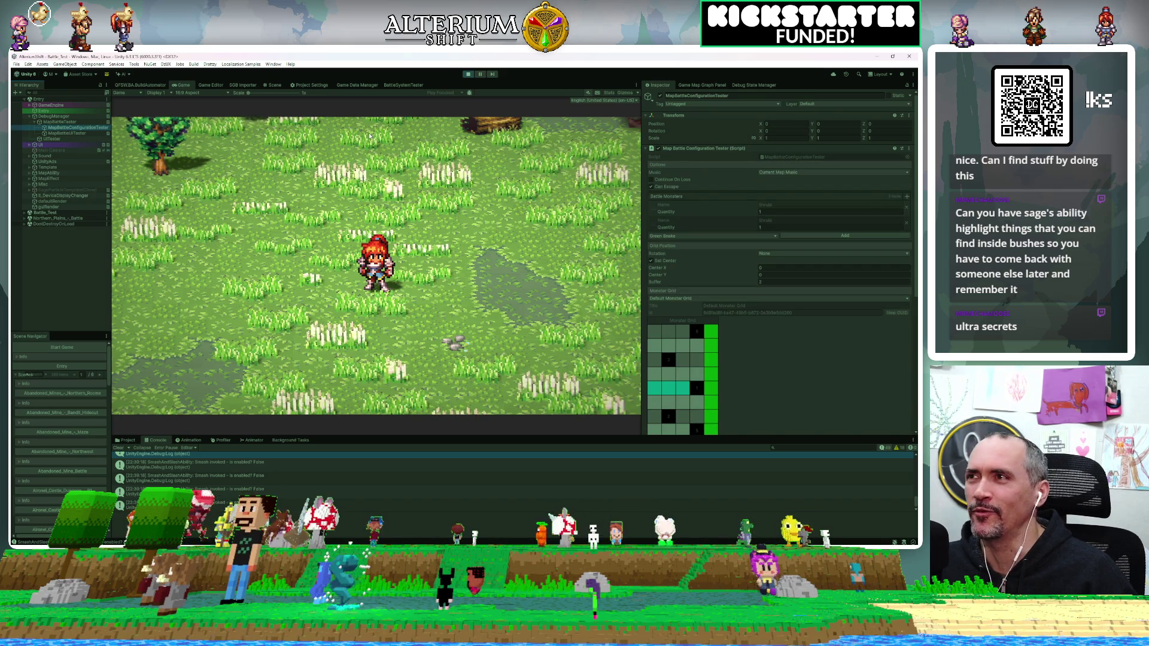
{"action": "left_click", "coordinate": [42, 124]}
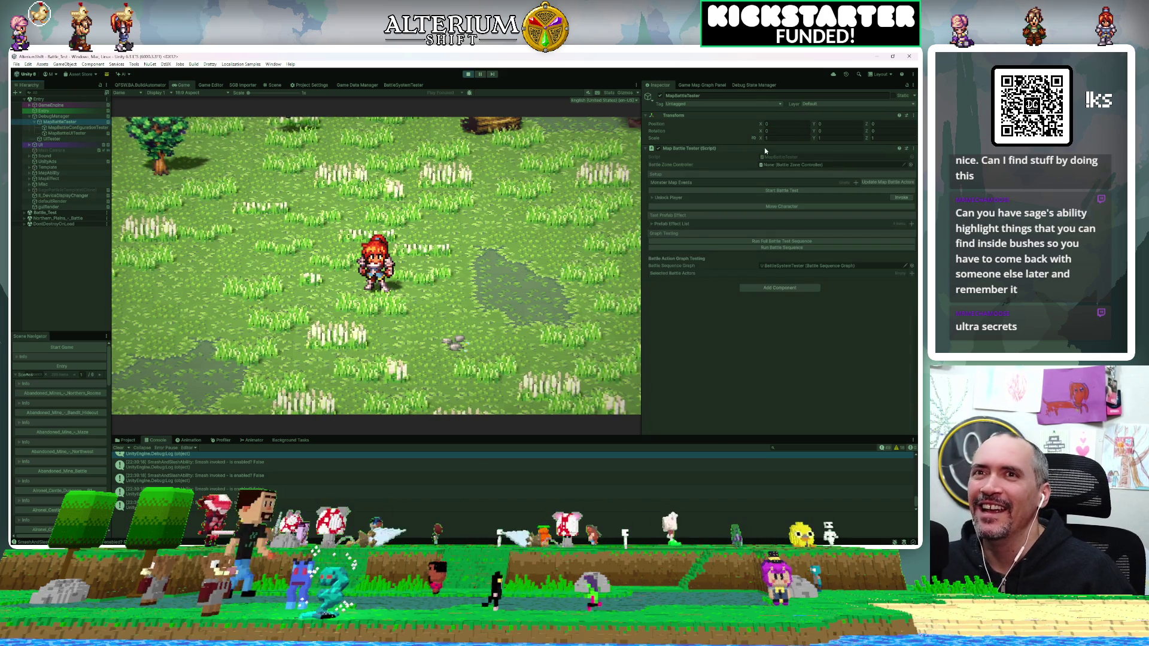
{"action": "left_click", "coordinate": [766, 240]}
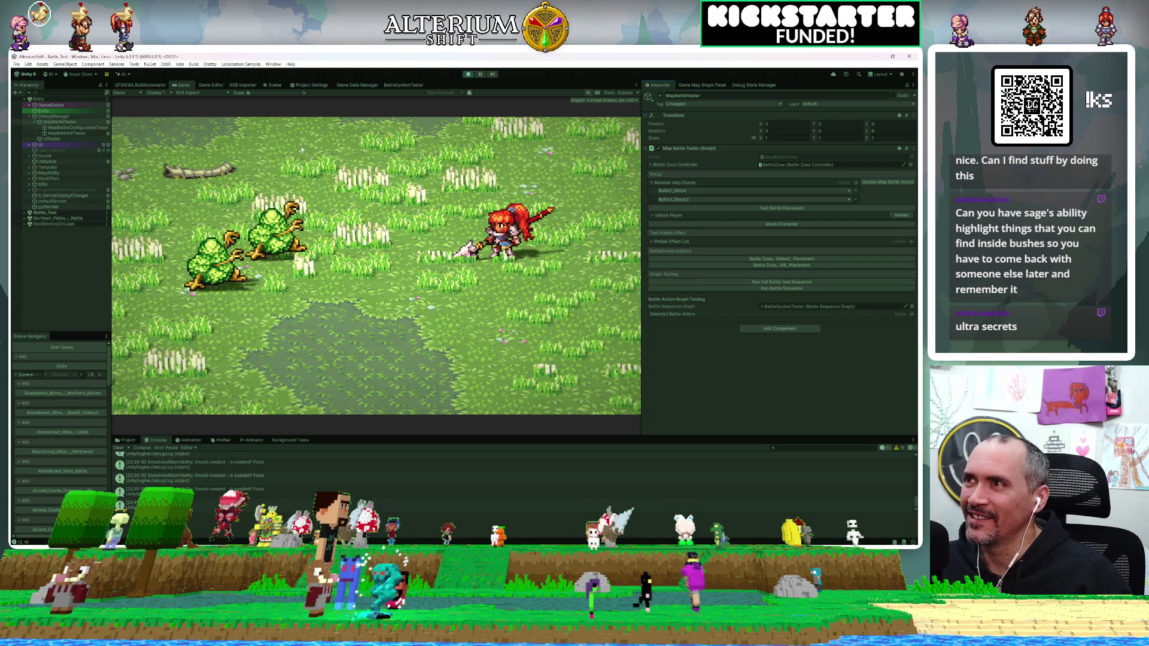
Step: Use MapBattleUITester to pick Attack targets so Pyra strikes the Shrubi
{"action": "left_click", "coordinate": [65, 133]}
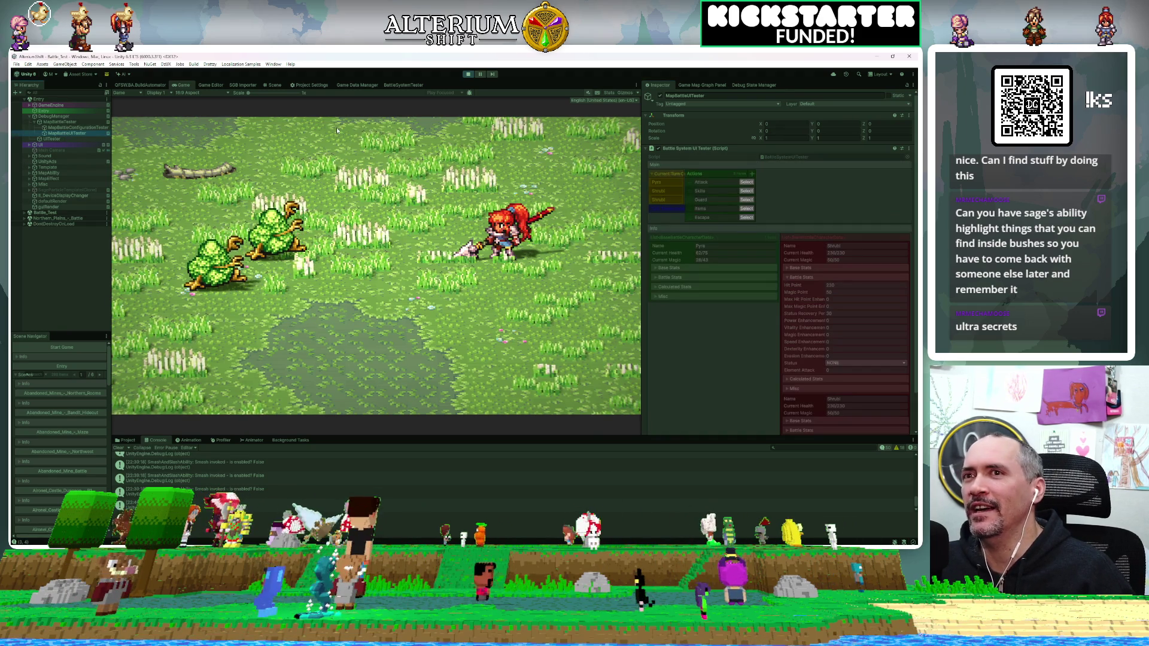
{"action": "left_click", "coordinate": [747, 182]}
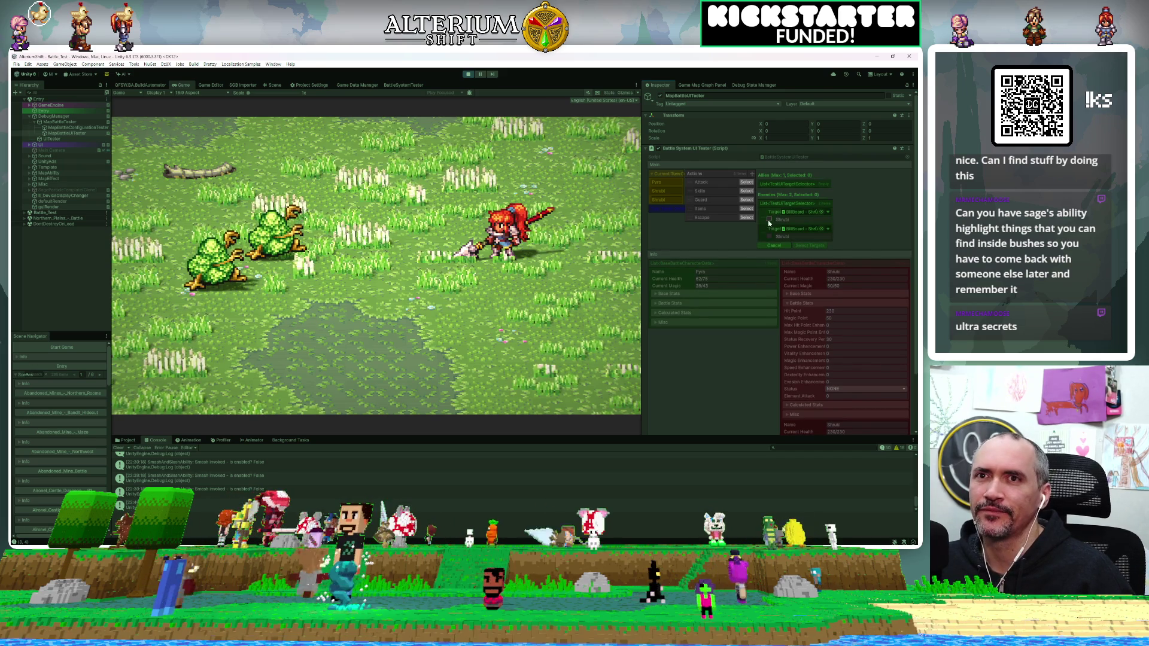
{"action": "left_click", "coordinate": [806, 245]}
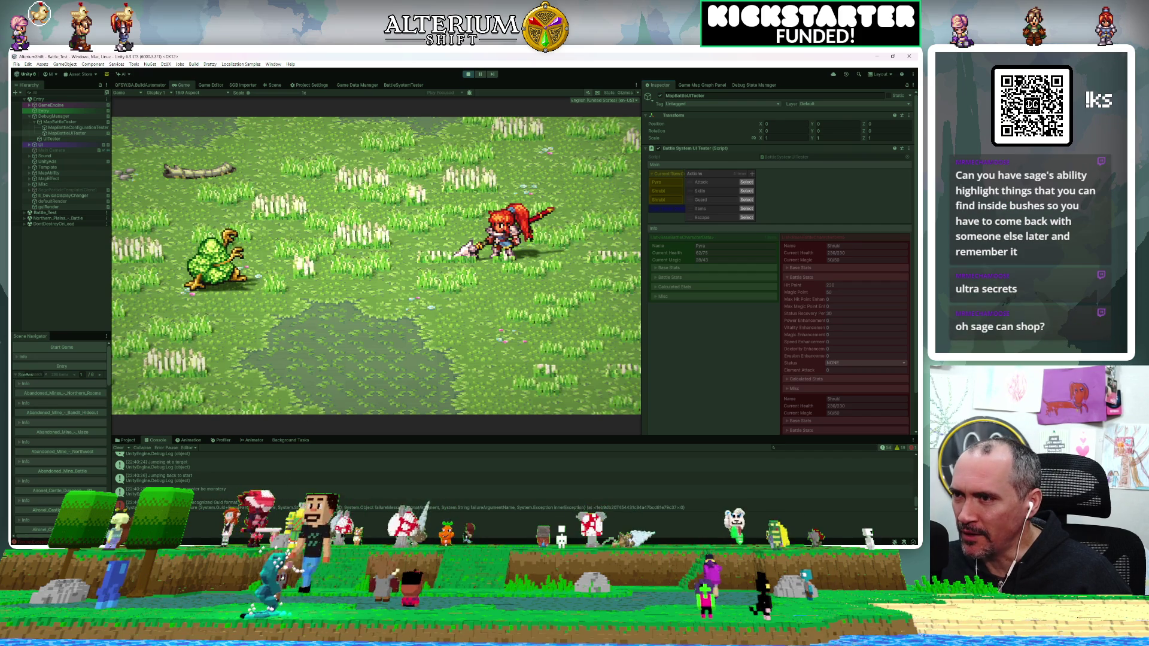
Step: Check the error's source line in GameMonsterData.cs, then stop and restart Play mode in Unity
{"action": "double_click", "coordinate": [267, 509]}
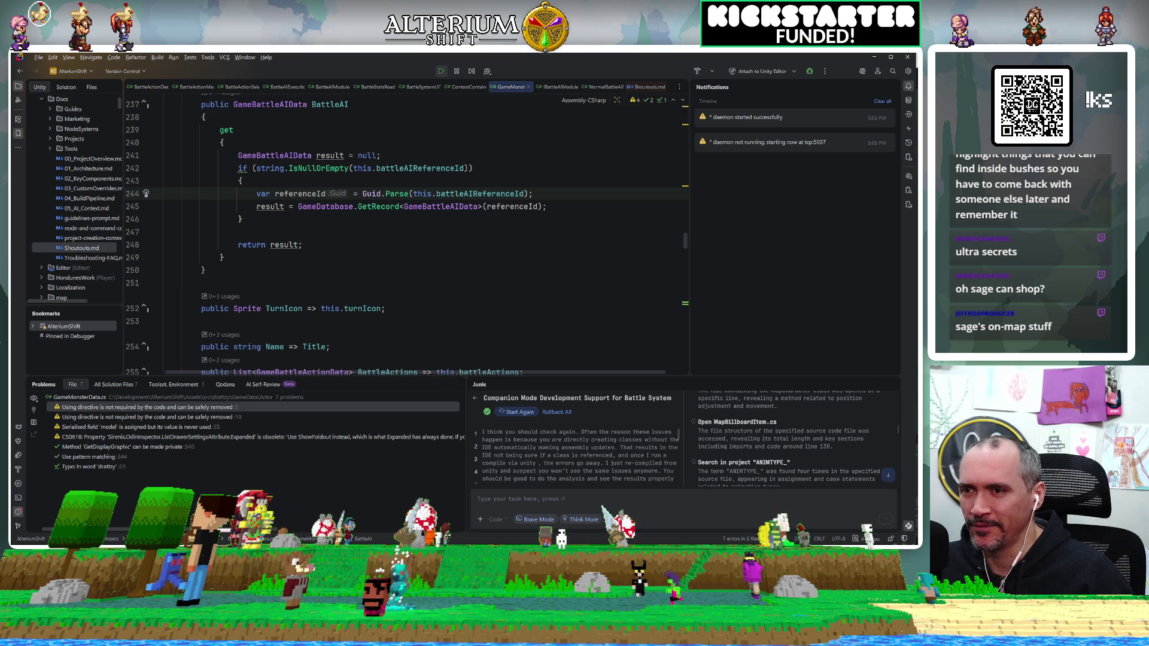
{"action": "key", "text": "alt+Tab"}
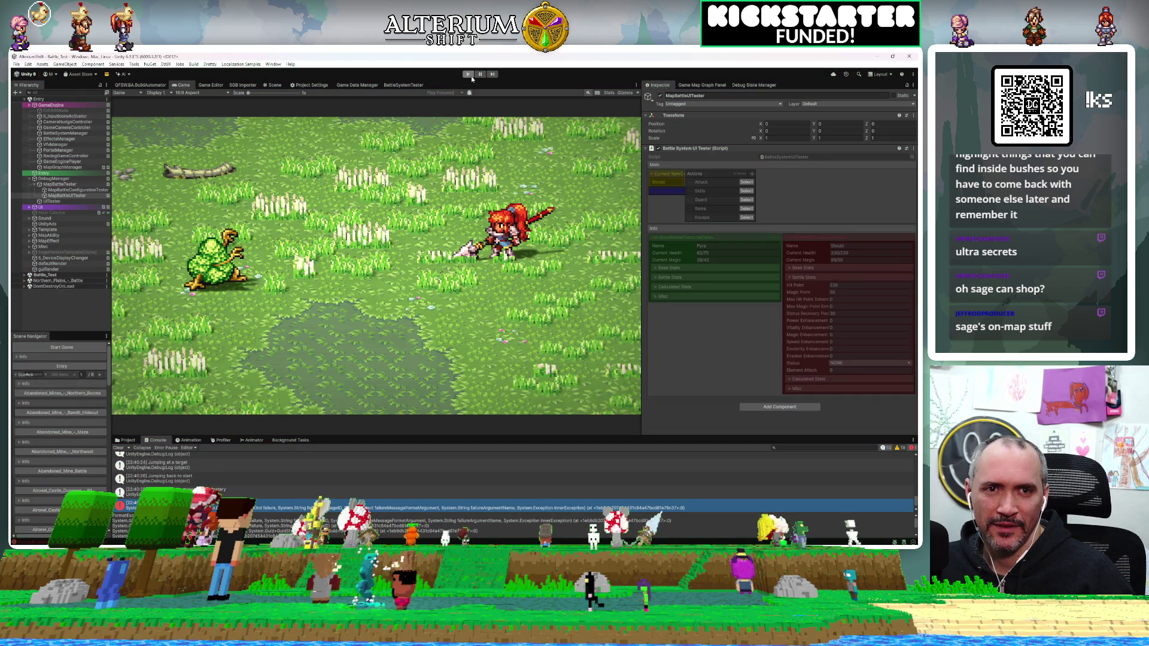
{"action": "left_click", "coordinate": [472, 74]}
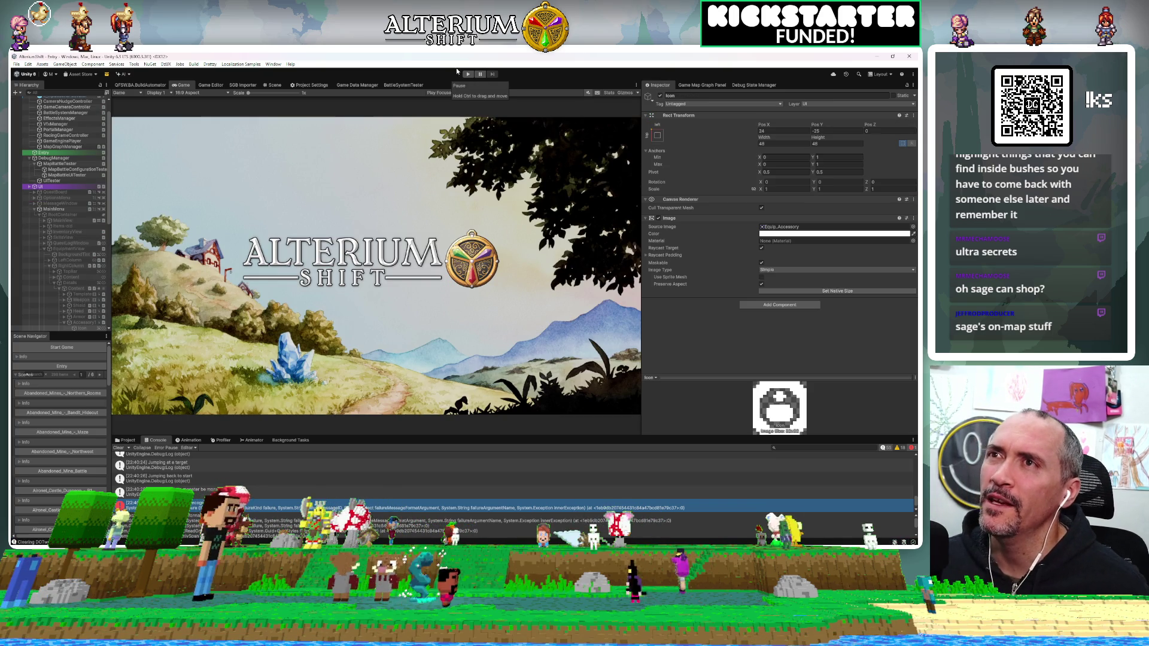
{"action": "left_click", "coordinate": [468, 75]}
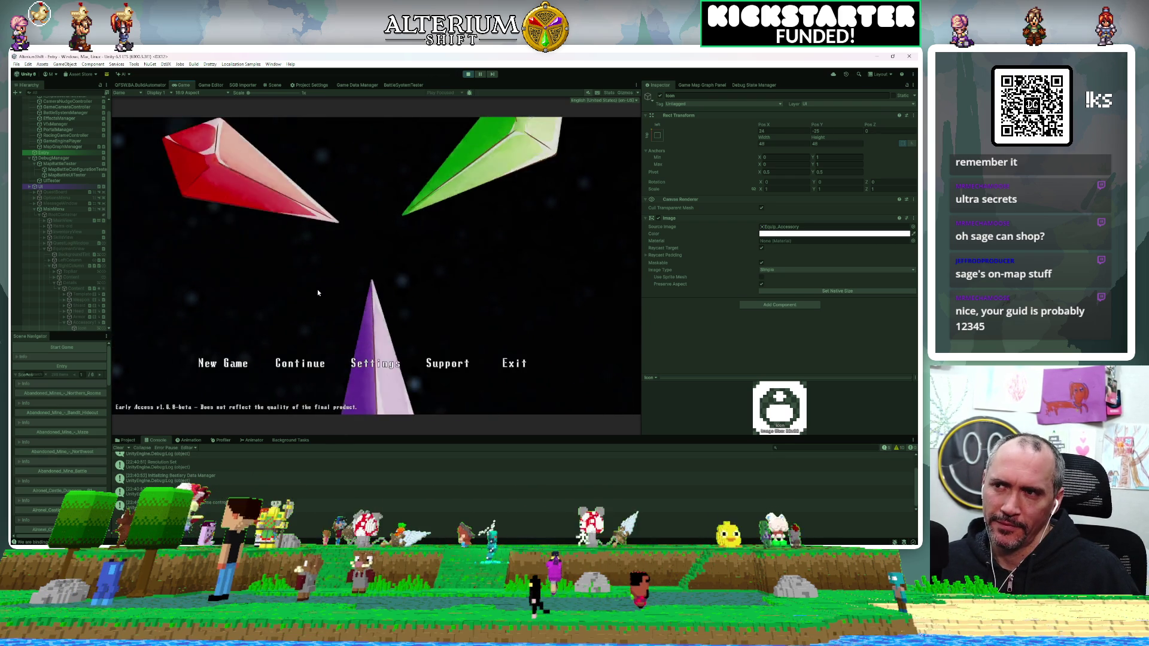
Step: Choose Continue on the title screen and load a Royal Road – West save
{"action": "key", "text": "Return"}
{"action": "key", "text": "Down"}
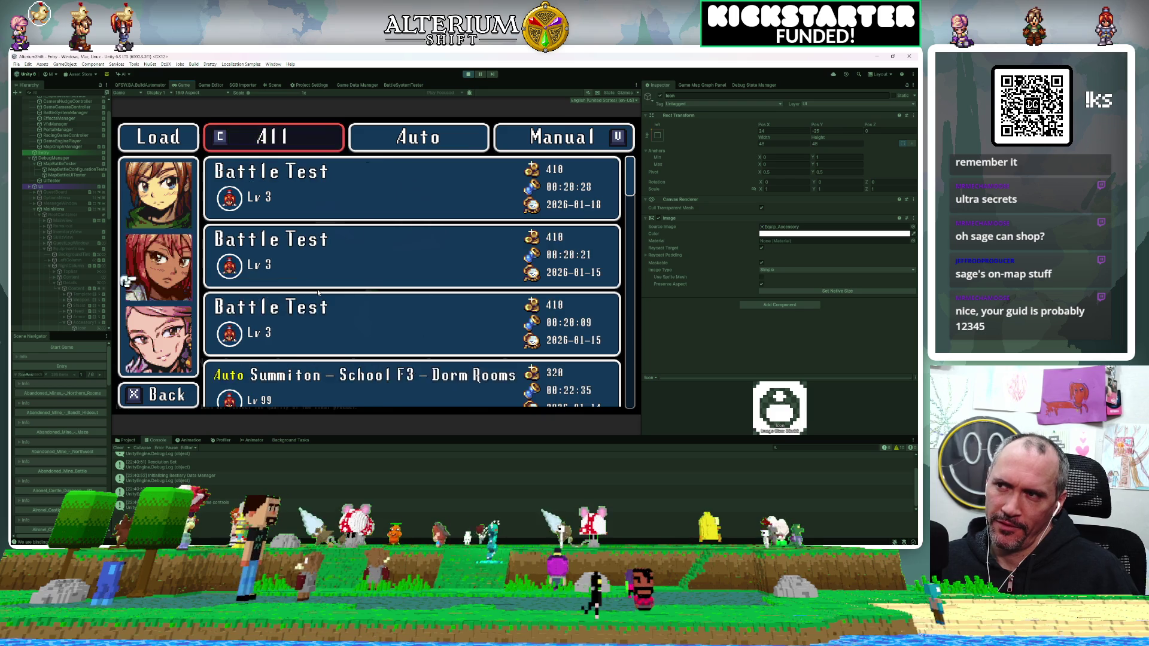
{"action": "key", "text": "Down"}
{"action": "key", "text": "Return"}
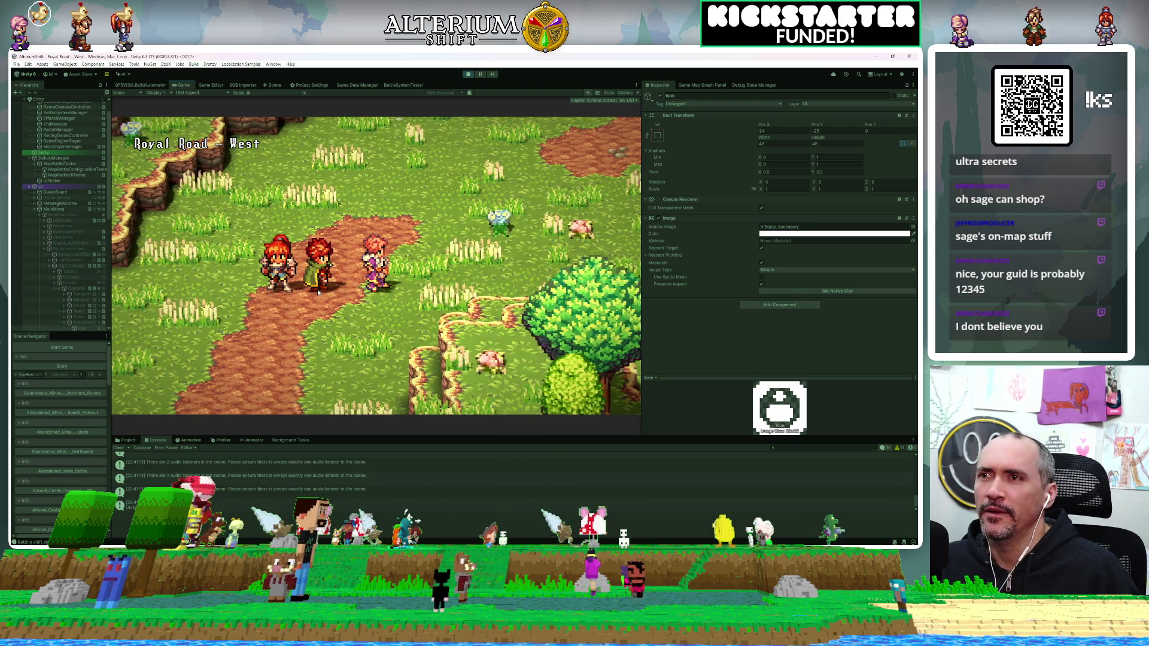
Step: Walk the party across Royal Road – West to the signpost near the cliffs and bring up the element ring
{"action": "key", "text": "Up"}
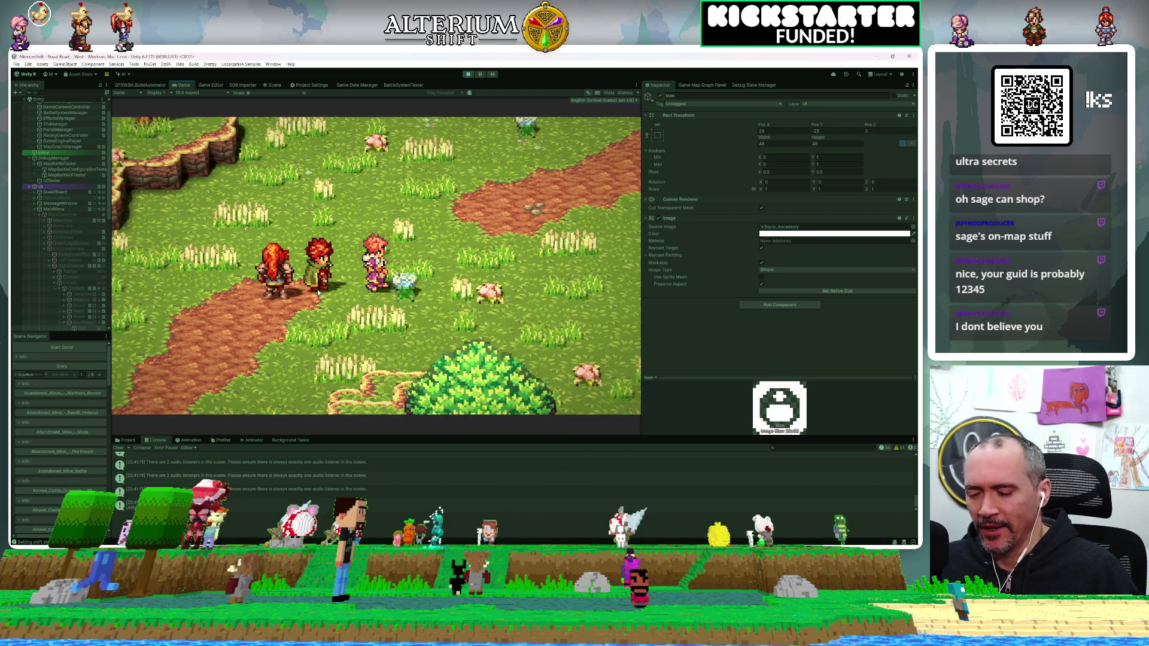
{"action": "key", "text": "Up"}
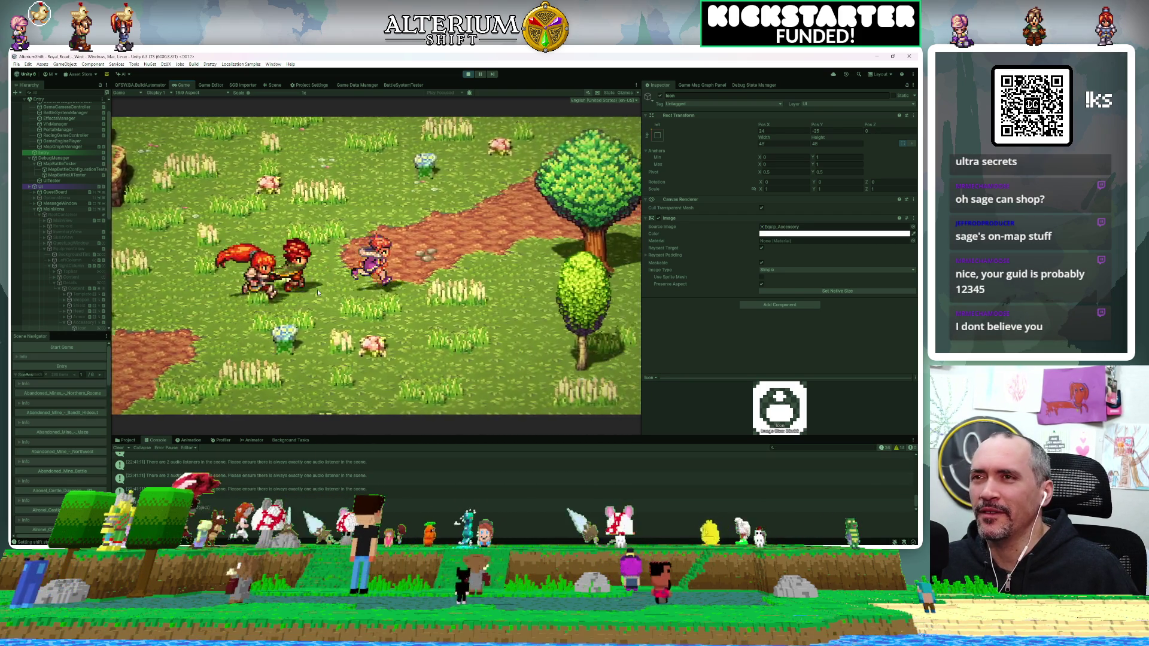
{"action": "key", "text": "Up"}
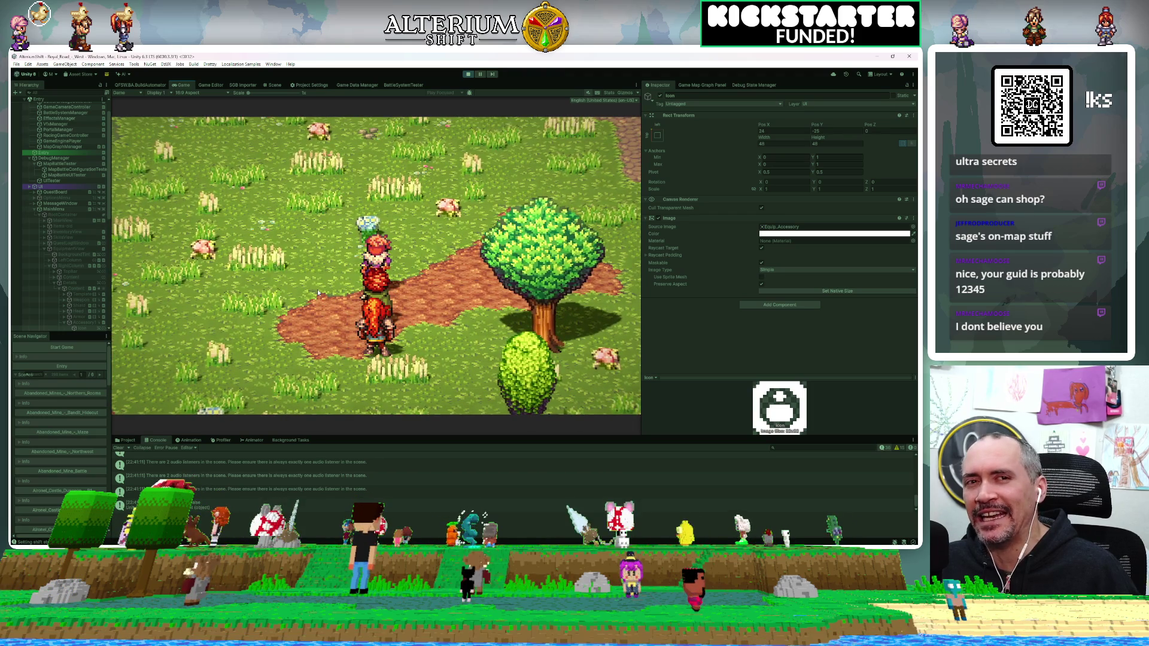
{"action": "key", "text": "Up"}
{"action": "key", "text": "Right"}
{"action": "key", "text": "Down"}
{"action": "key", "text": "Right"}
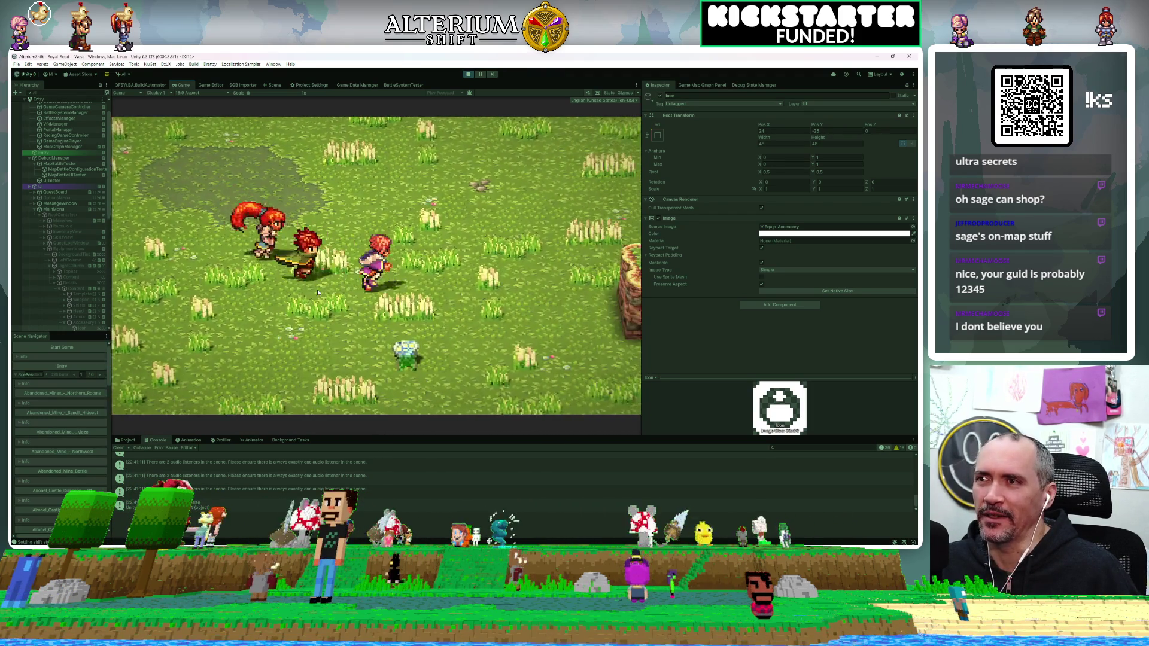
{"action": "key", "text": "Up"}
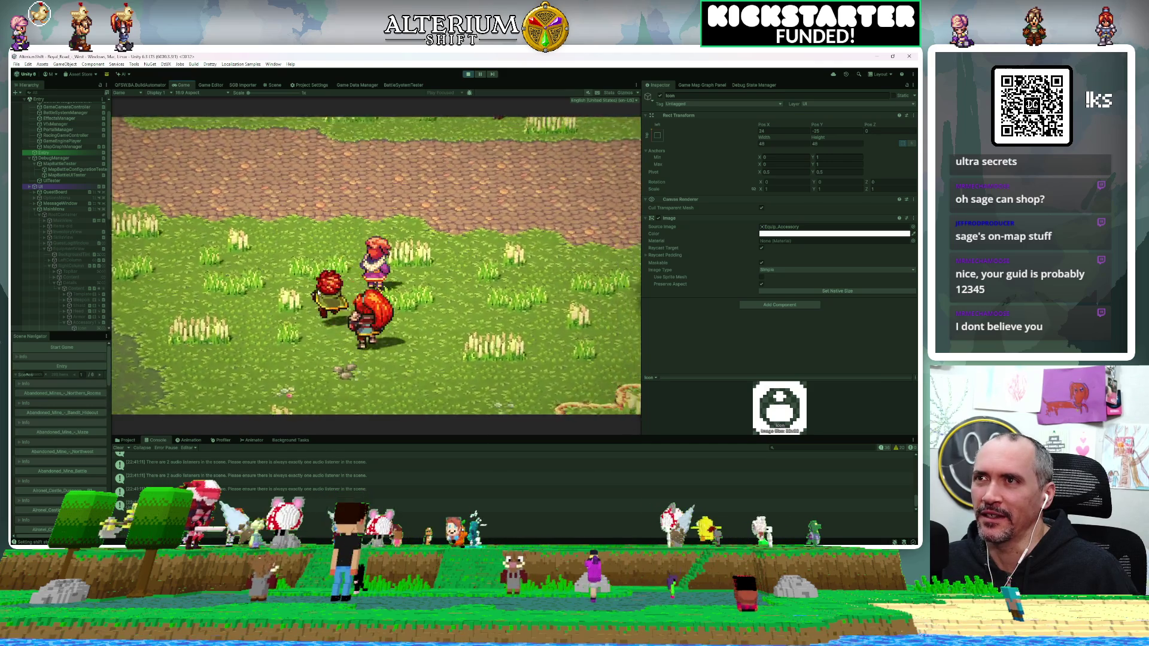
{"action": "key", "text": "Up"}
{"action": "key", "text": "Left"}
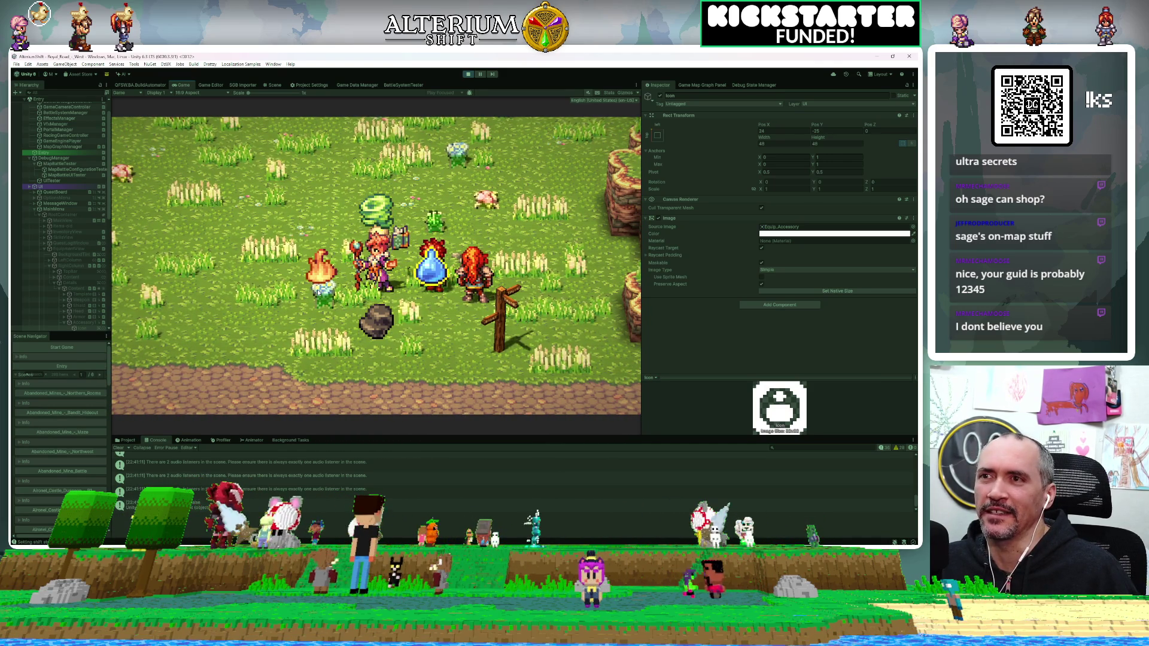
Step: Burn the grass with the fire ability and walk the party away from the flames
{"action": "left_click", "coordinate": [318, 292]}
{"action": "key", "text": "Up"}
{"action": "key", "text": "Right"}
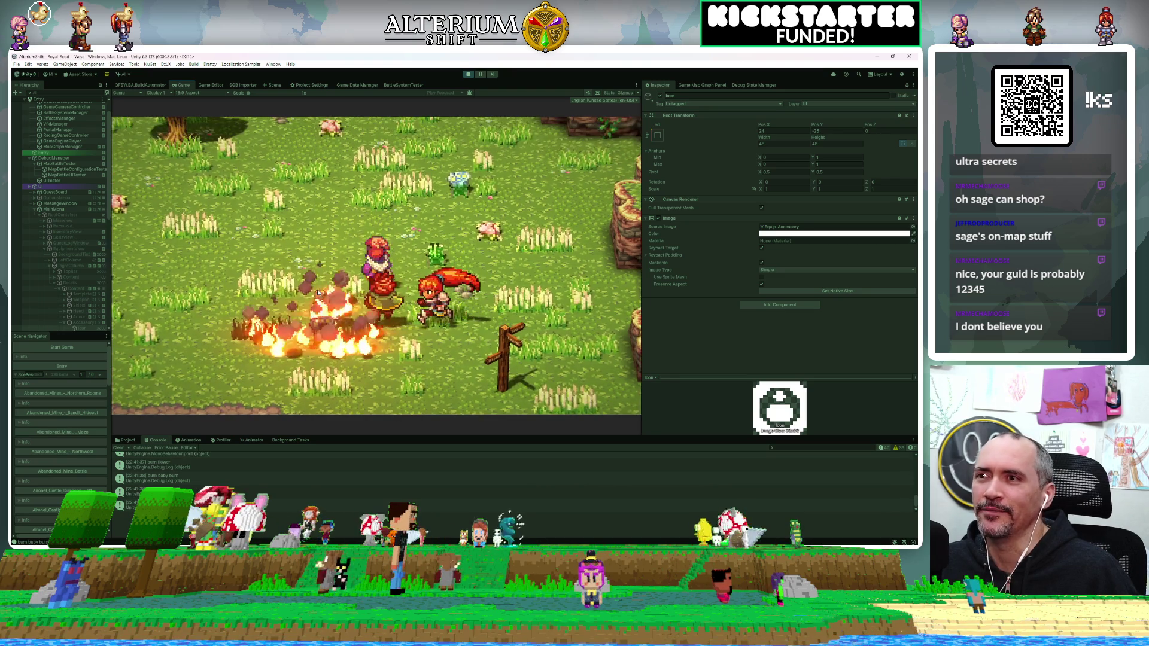
{"action": "key", "text": "Down"}
{"action": "key", "text": "Right"}
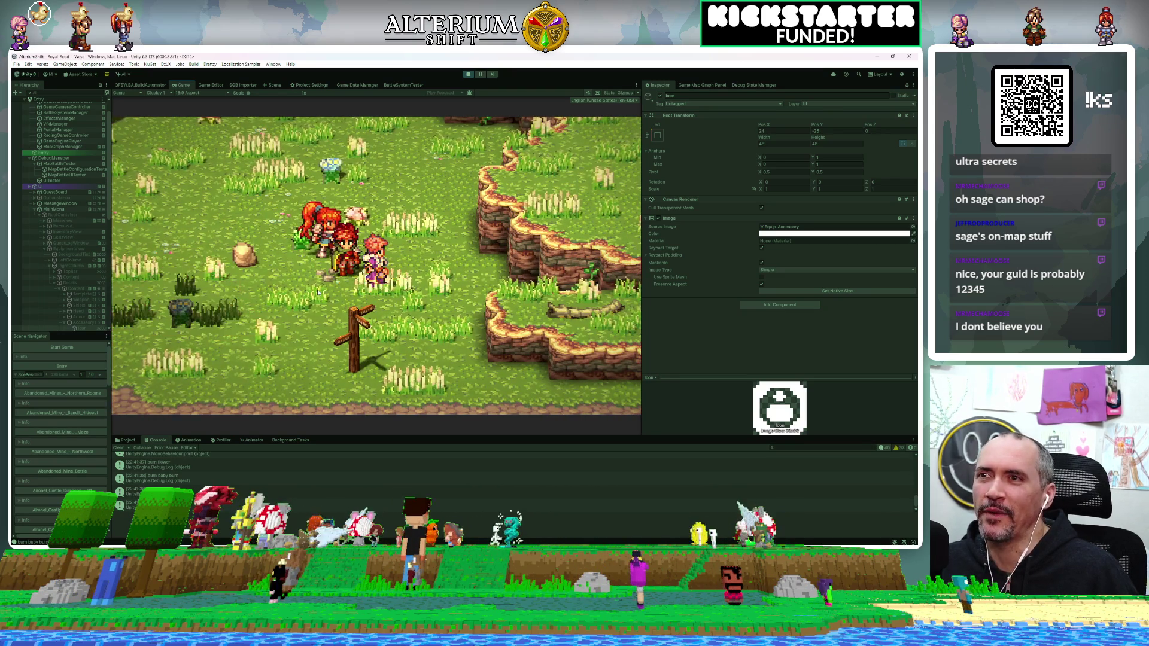
{"action": "key", "text": "Down"}
{"action": "key", "text": "Right"}
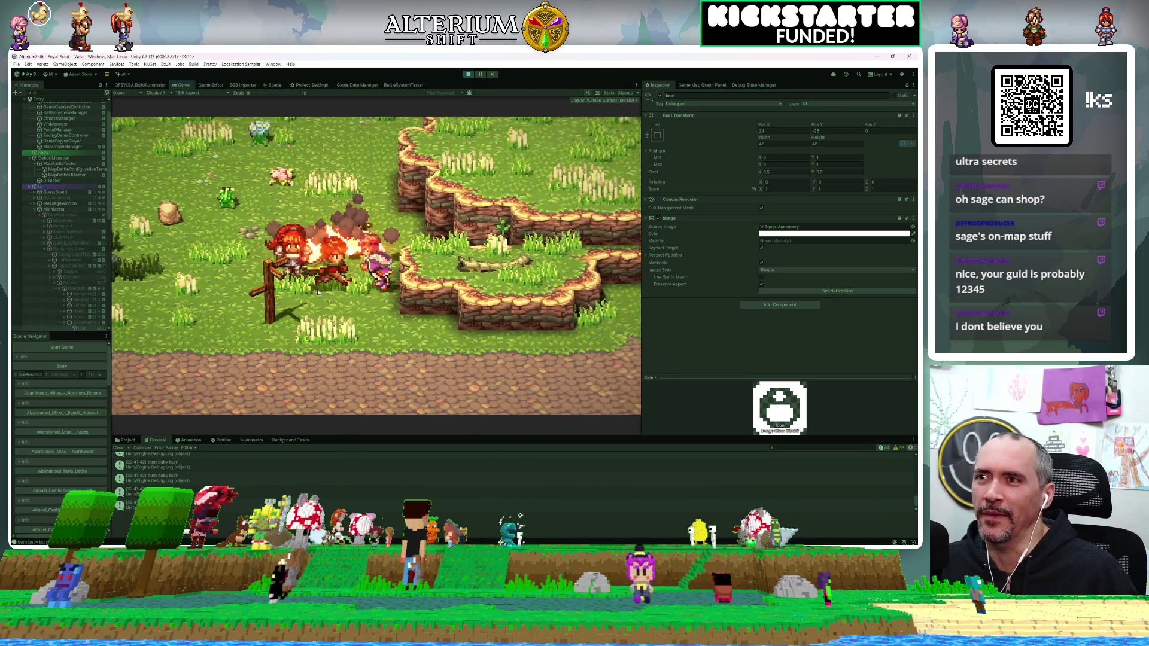
{"action": "key", "text": "Down"}
{"action": "key", "text": "Left"}
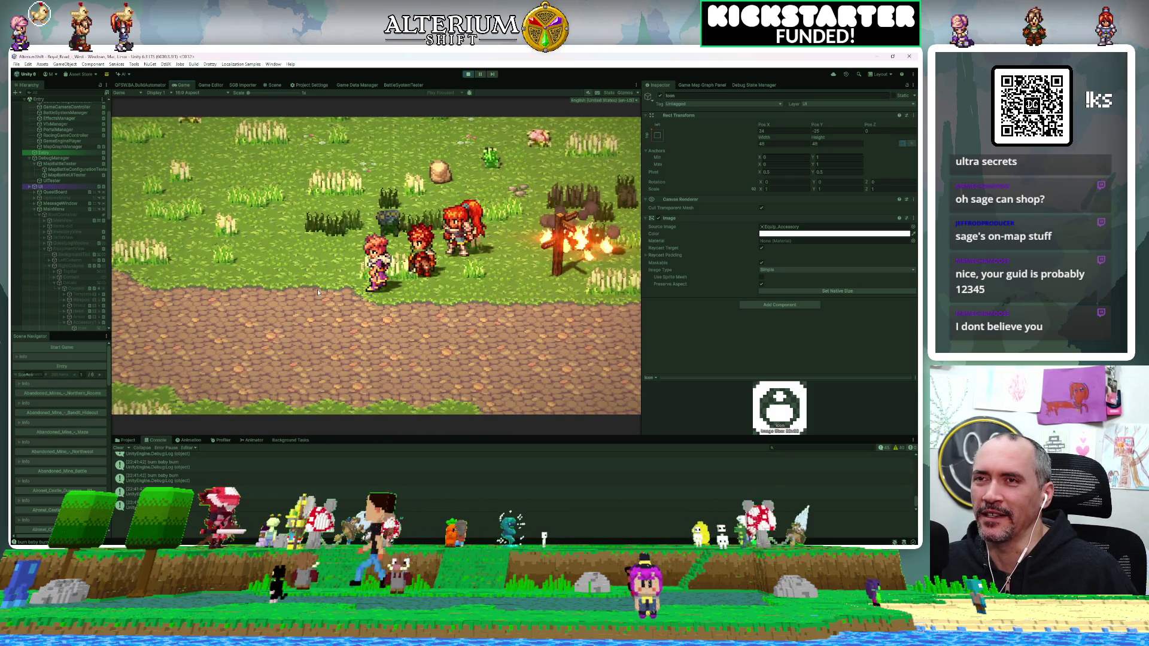
Step: Walk to the signpost, set it ablaze, then cast a wind whirlwind over it
{"action": "key", "text": "Up"}
{"action": "key", "text": "Left"}
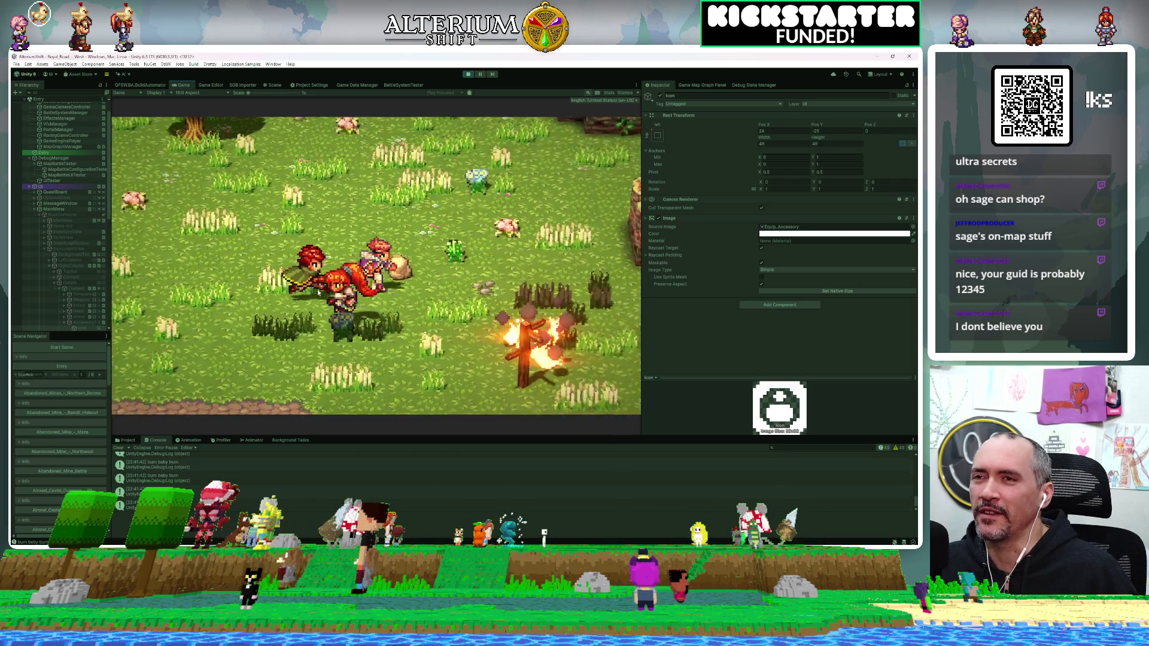
{"action": "key", "text": "Down"}
{"action": "key", "text": "Right"}
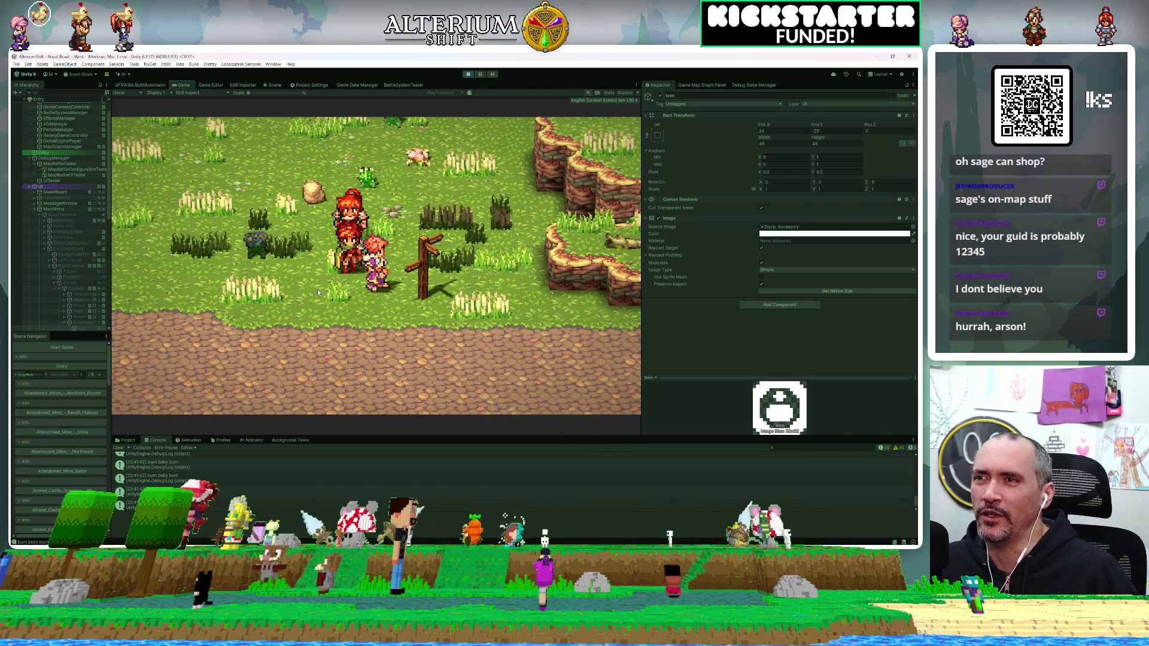
{"action": "key", "text": "space"}
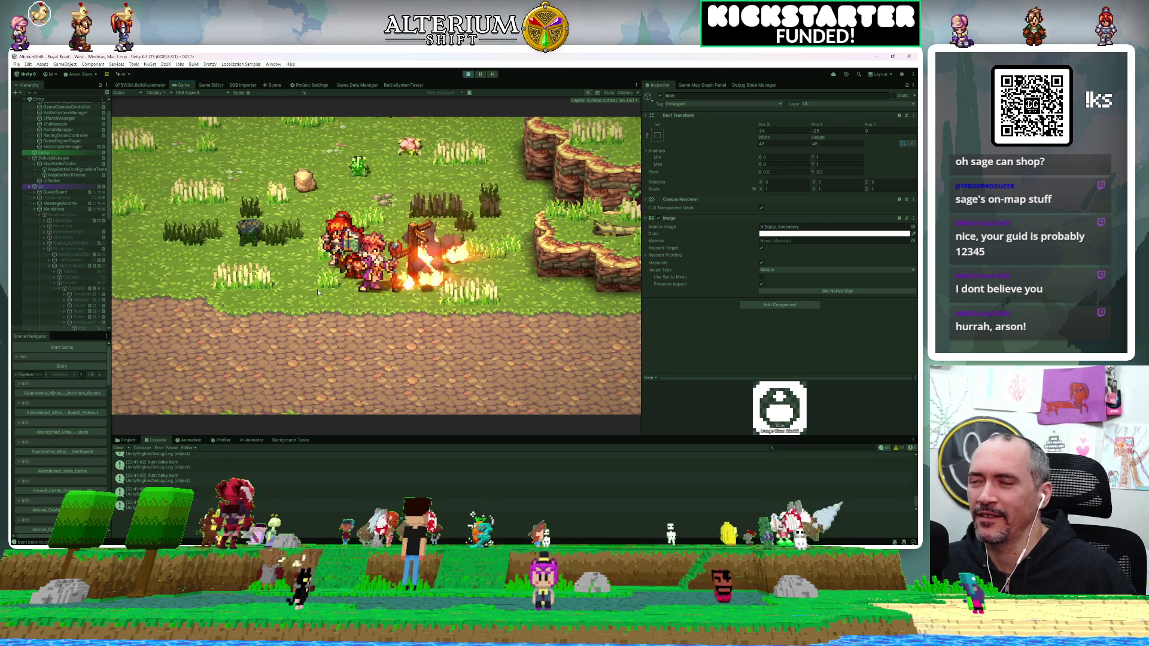
{"action": "key", "text": "space"}
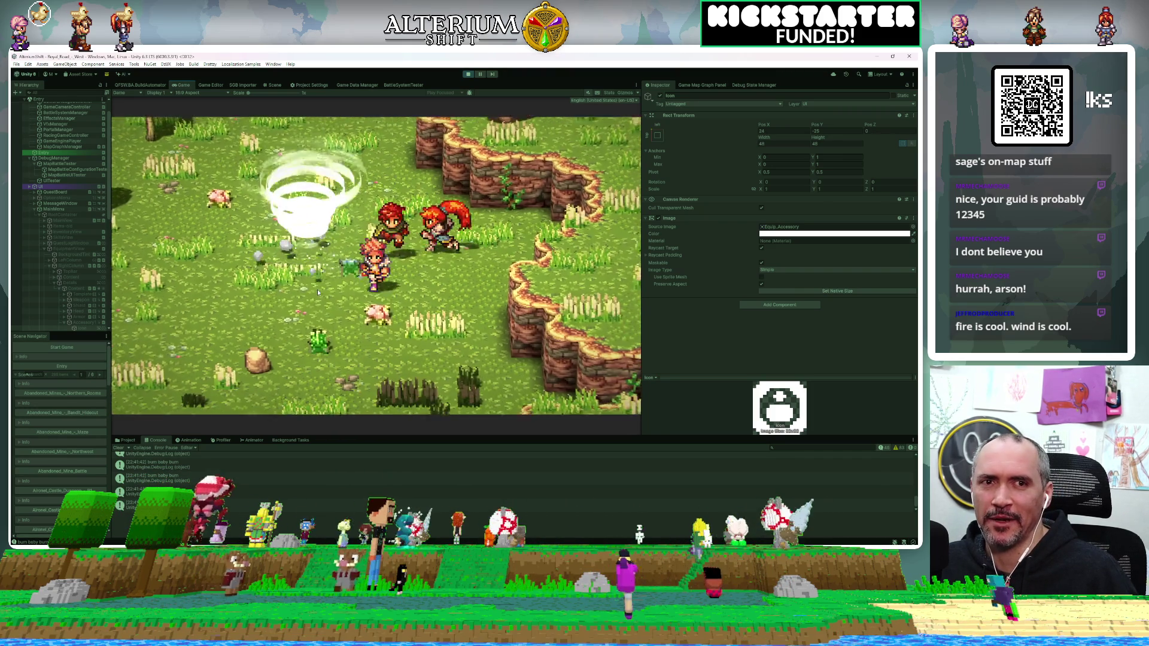
Step: Summon two wind tornadoes in the field beside the party
{"action": "left_click", "coordinate": [317, 292]}
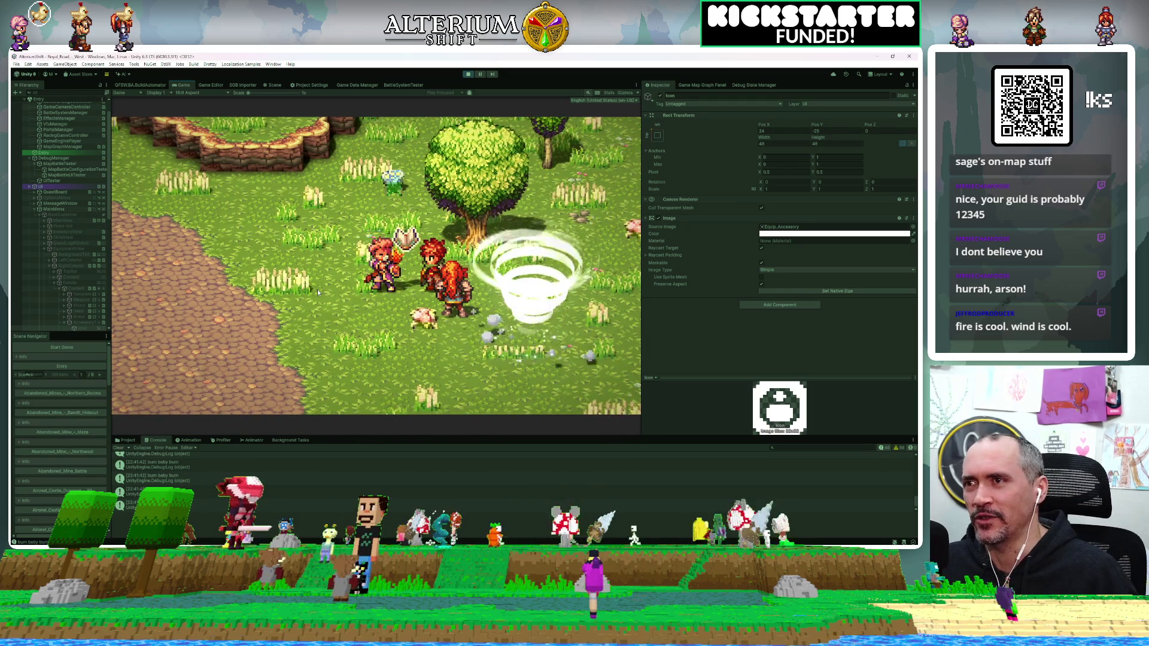
{"action": "left_click", "coordinate": [318, 292]}
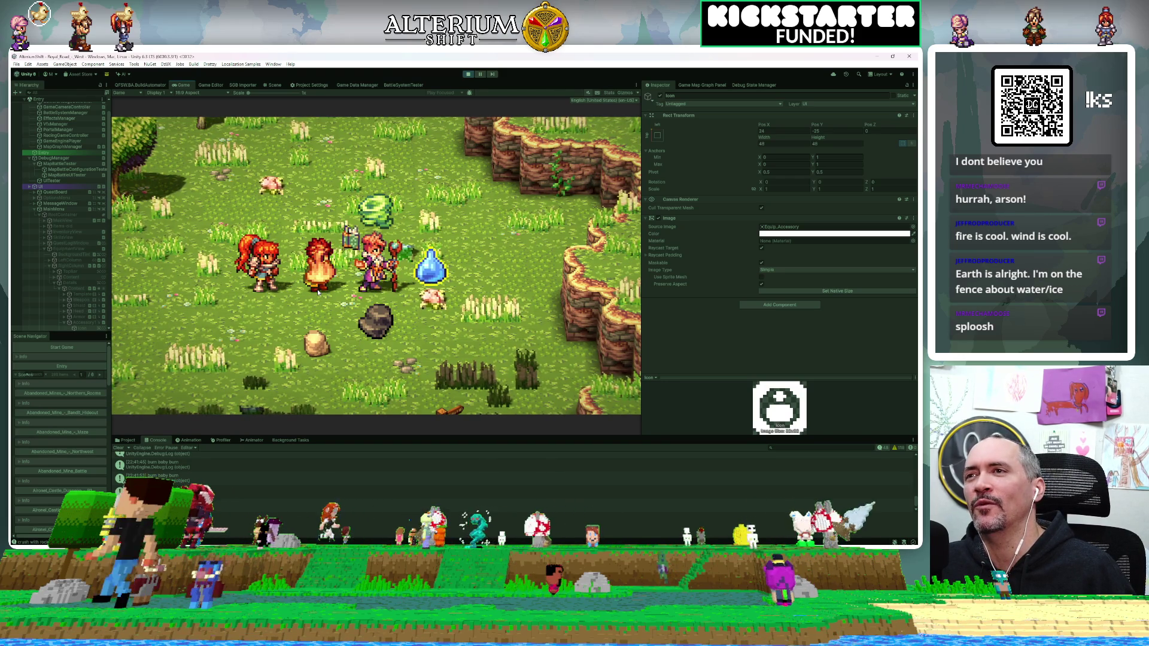
Step: Switch the element ring to the water ability and confirm it
{"action": "key", "text": "Down"}
{"action": "key", "text": "Down"}
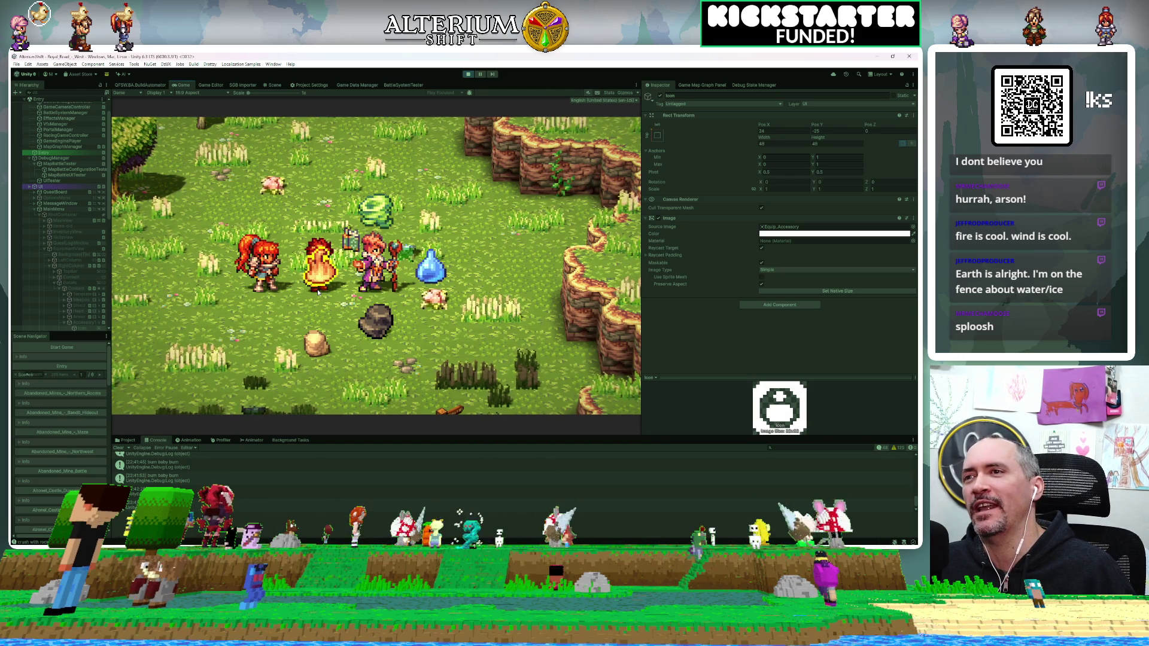
{"action": "key", "text": "Return"}
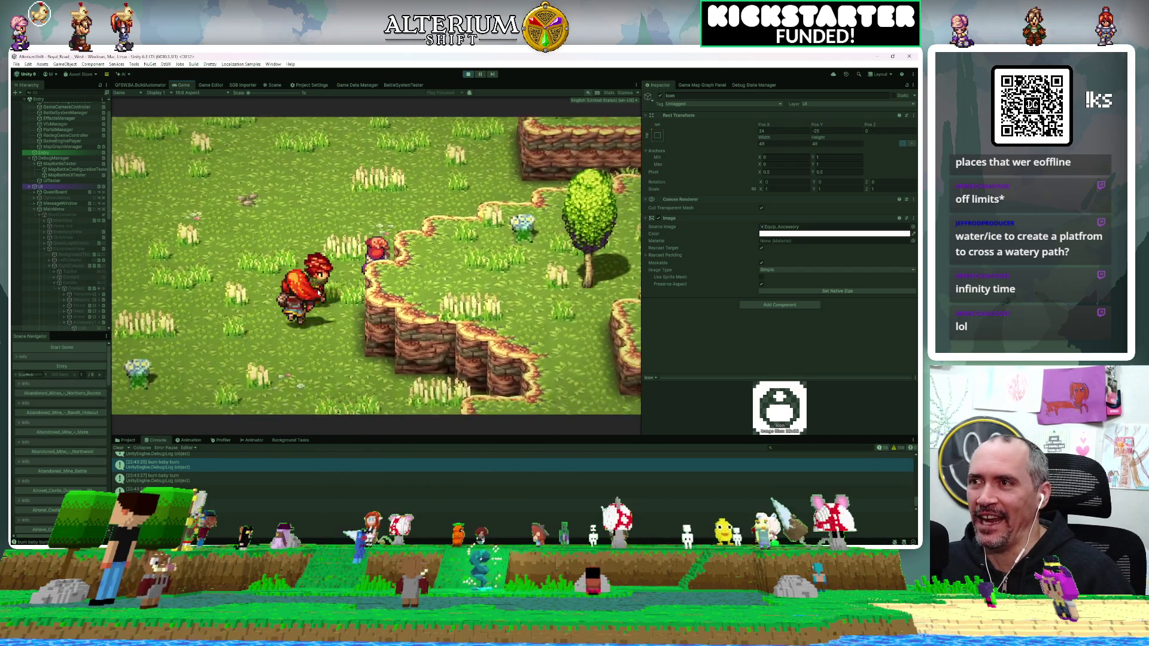
Step: Cast two fire blasts onto the grass, viewing the Controls overview between them, then open the party menu
{"action": "left_click", "coordinate": [319, 292]}
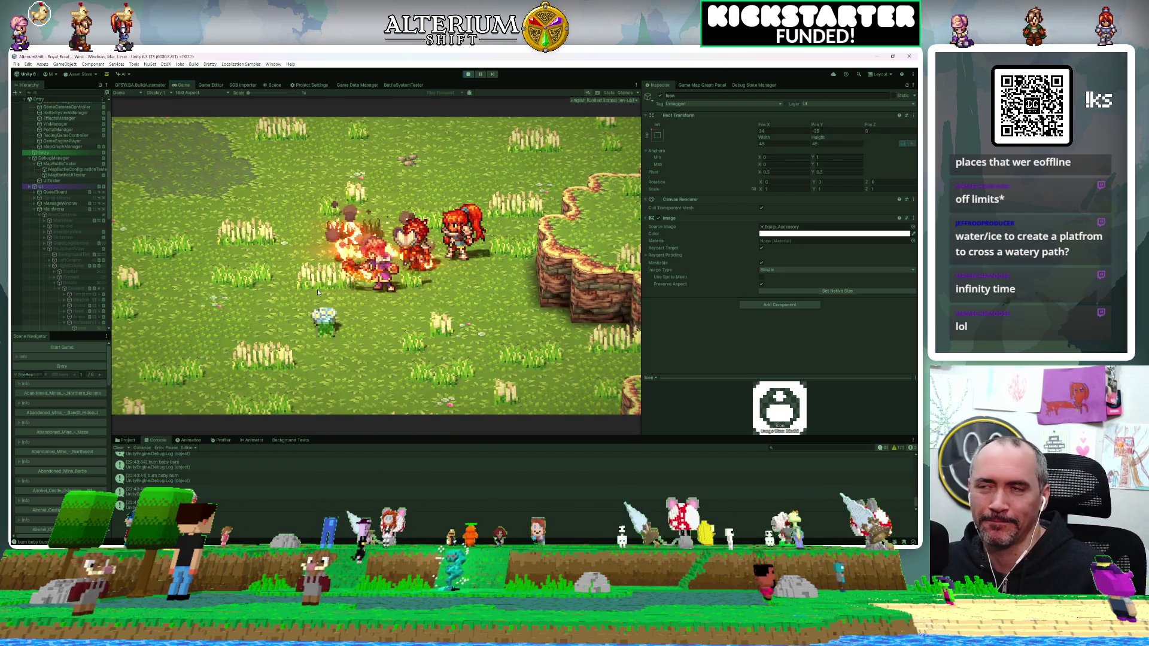
{"action": "key", "text": "Escape"}
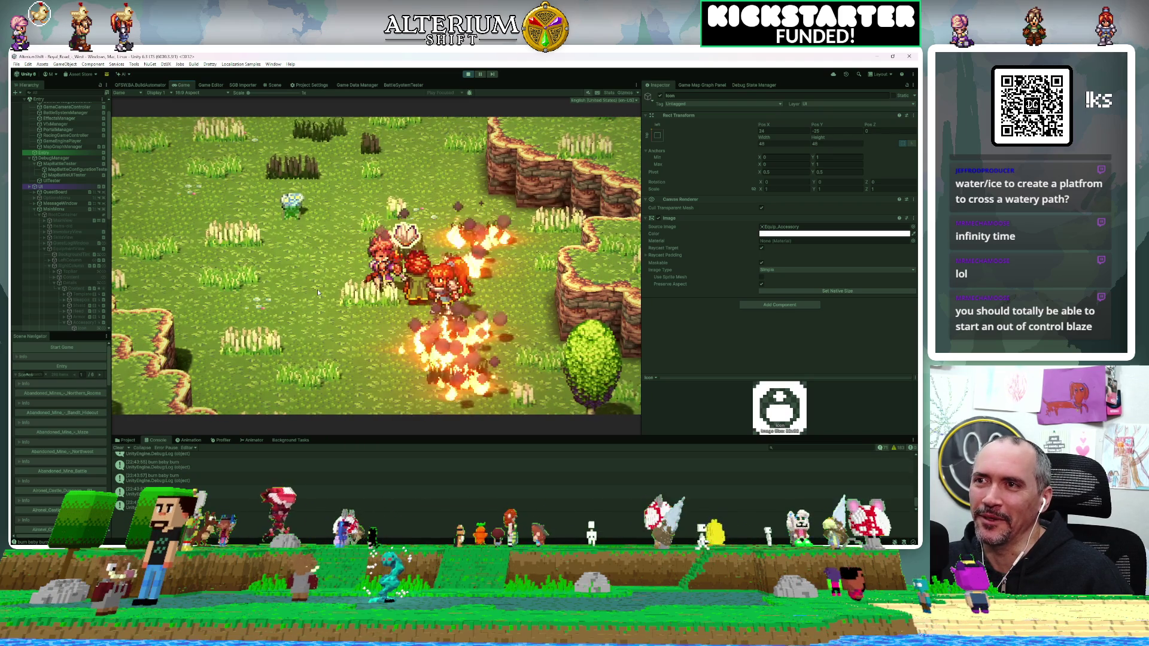
{"action": "left_click", "coordinate": [318, 292]}
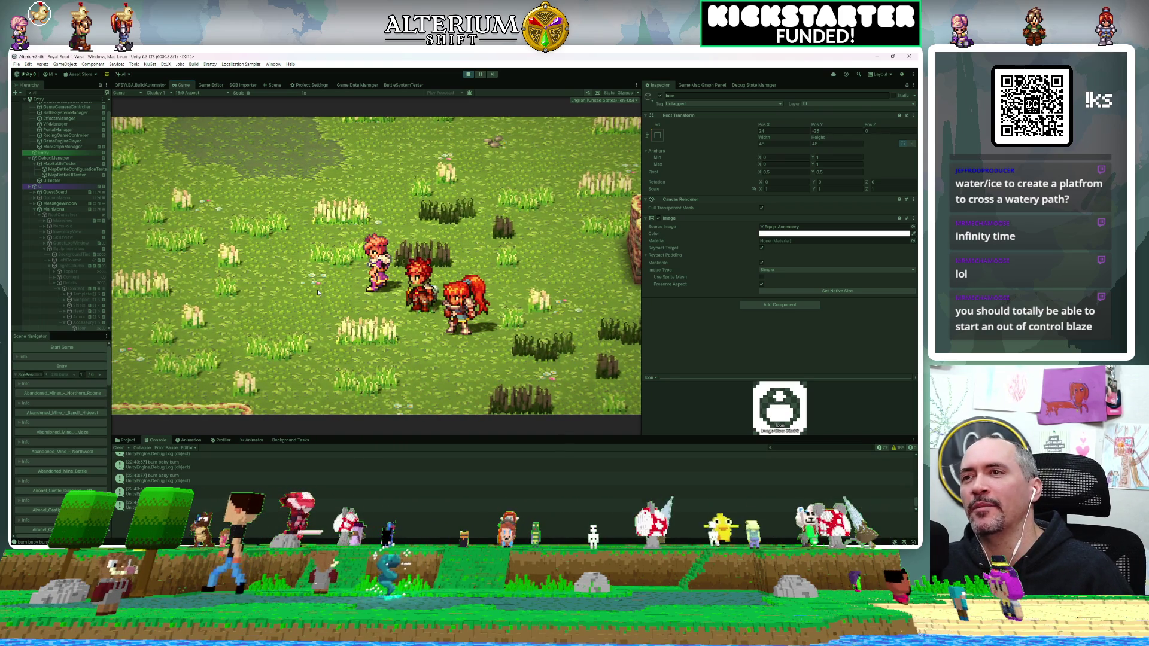
{"action": "key", "text": "Escape"}
{"action": "key", "text": "Escape"}
{"action": "key", "text": "Escape"}
Step: Pick Load Game from the party menu and load the second slot, a Northern Plains – Southwest save
{"action": "key", "text": "Down"}
{"action": "key", "text": "Down"}
{"action": "key", "text": "Down"}
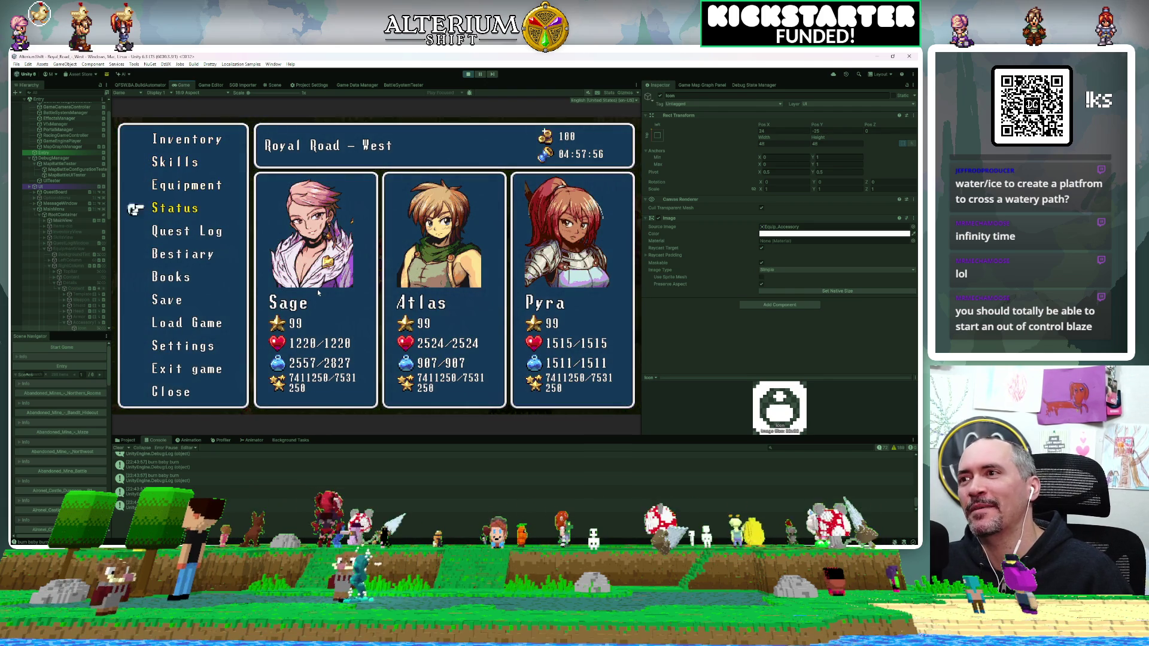
{"action": "key", "text": "Down"}
{"action": "key", "text": "Return"}
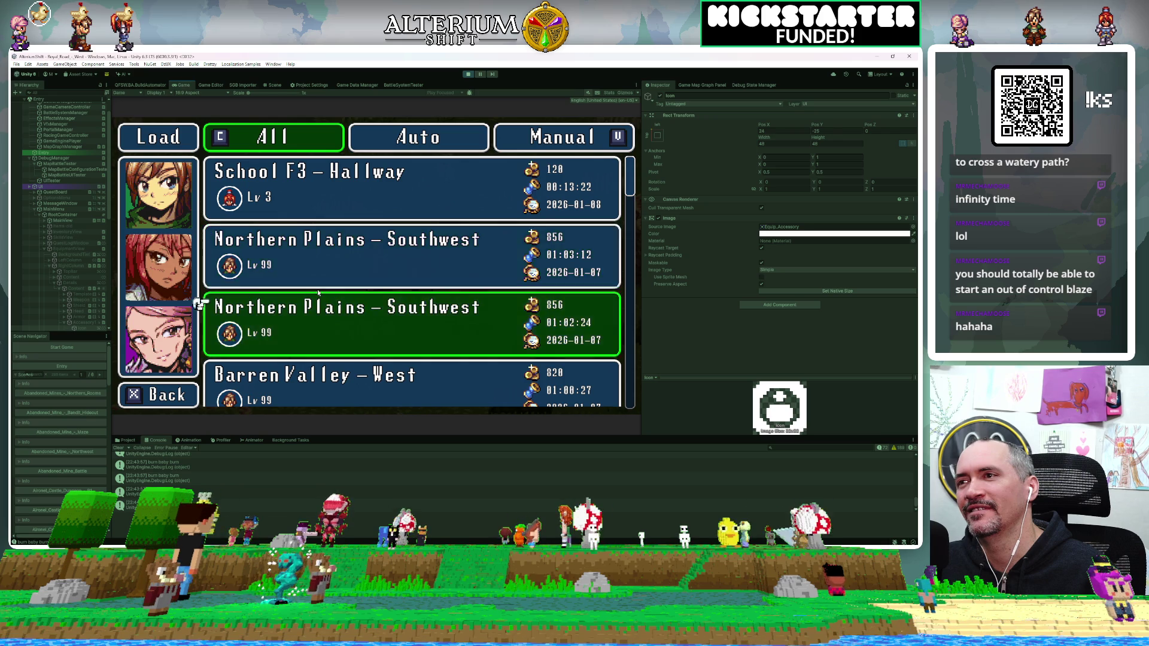
{"action": "key", "text": "Down"}
{"action": "key", "text": "Down"}
{"action": "key", "text": "Up"}
{"action": "key", "text": "Up"}
{"action": "key", "text": "Up"}
{"action": "key", "text": "Return"}
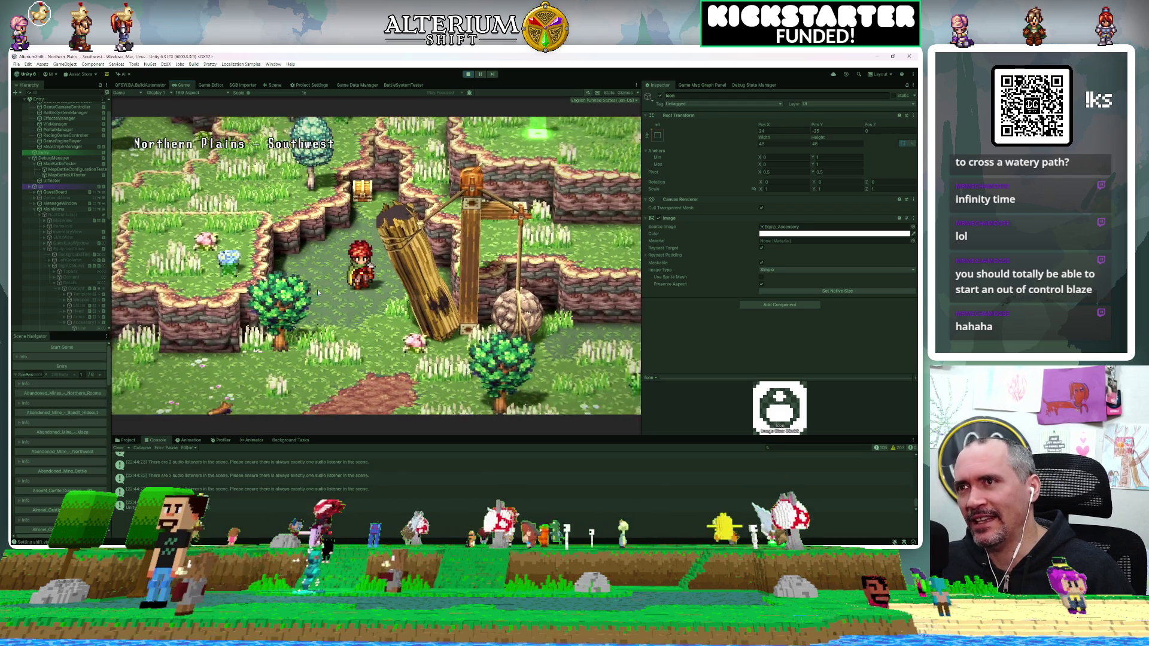
Step: Run the hero down-right, up-right, then left around the map, back to the log lift
{"action": "key", "text": "Down"}
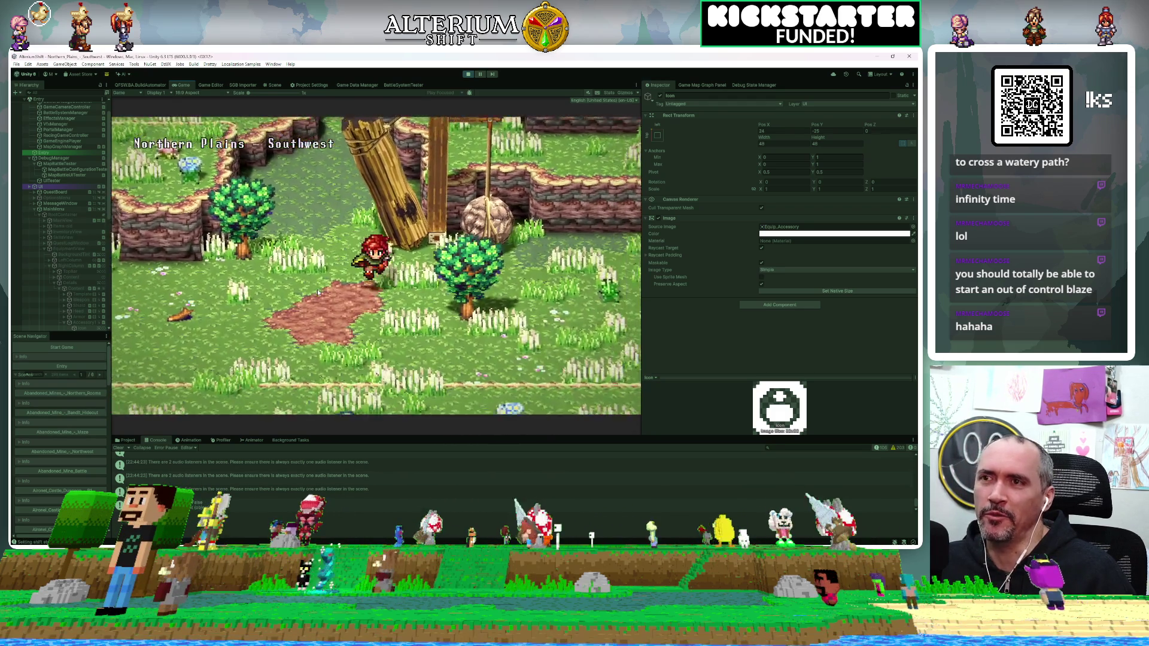
{"action": "key", "text": "Right"}
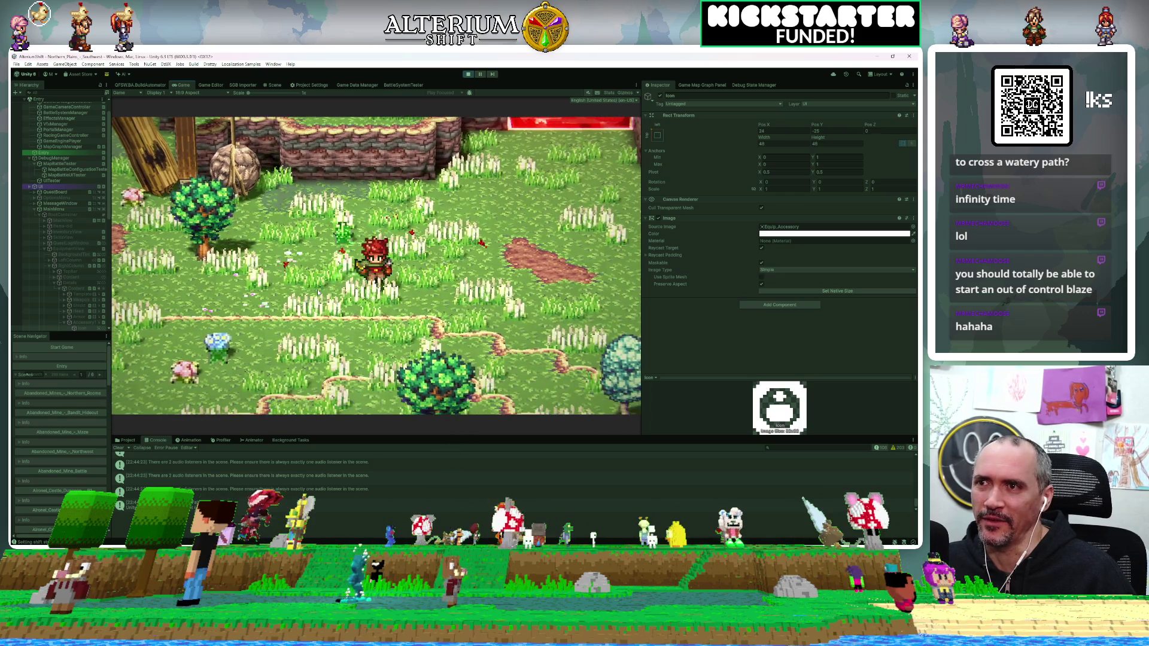
{"action": "key", "text": "Up"}
{"action": "key", "text": "Right"}
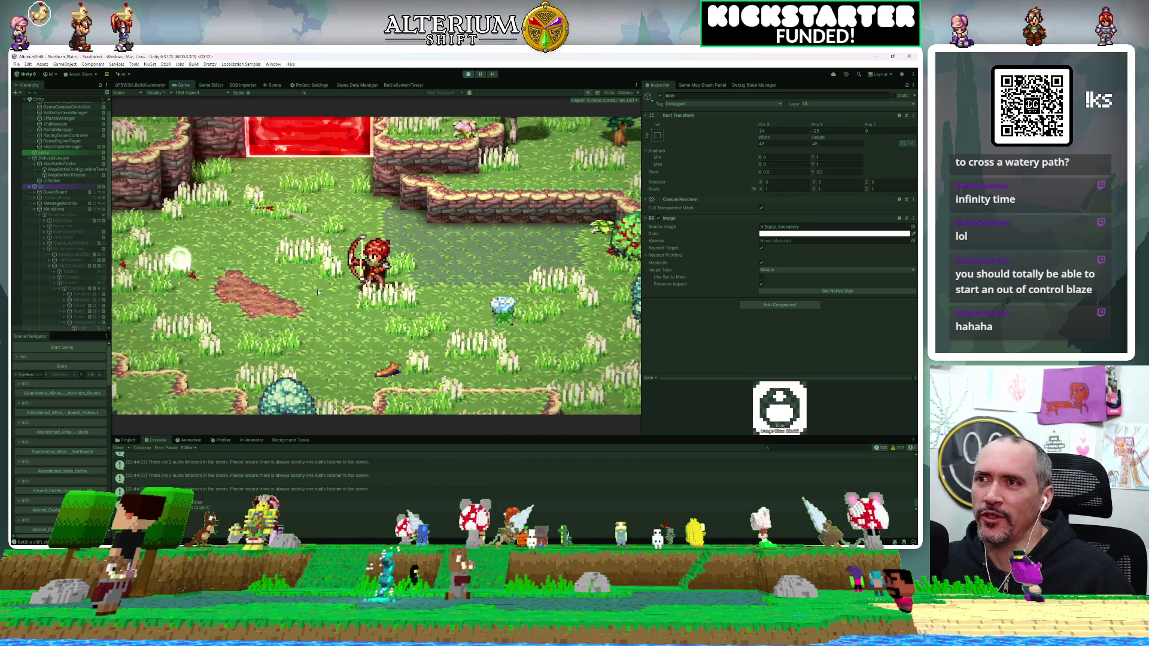
{"action": "key", "text": "Left"}
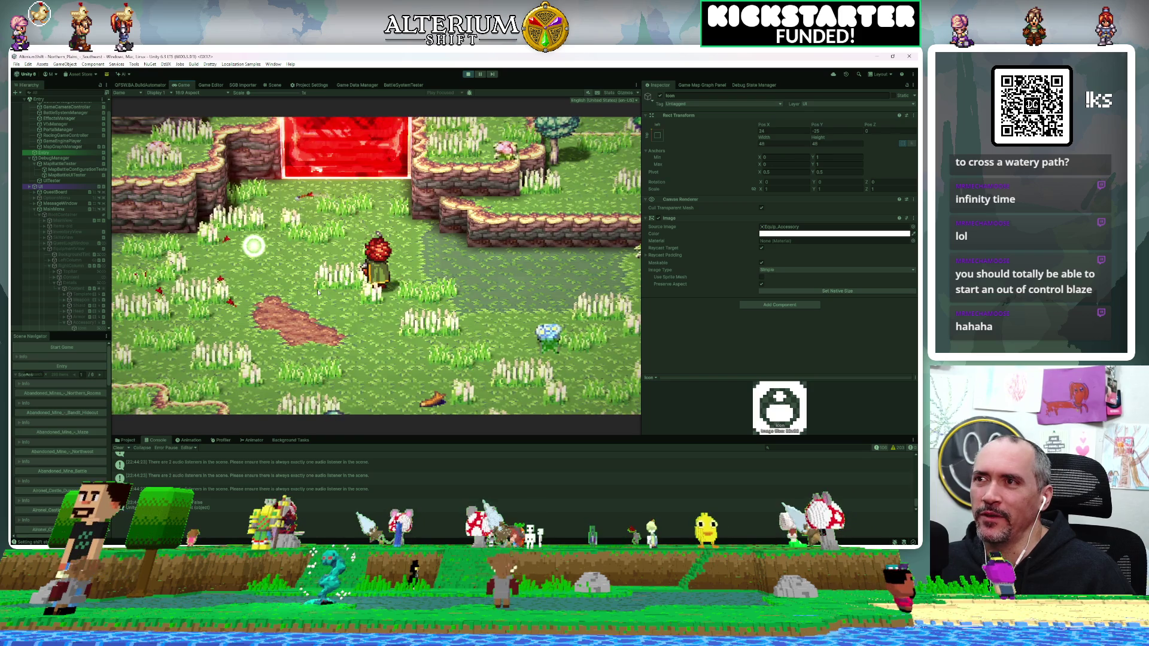
{"action": "key", "text": "Up"}
{"action": "key", "text": "Left"}
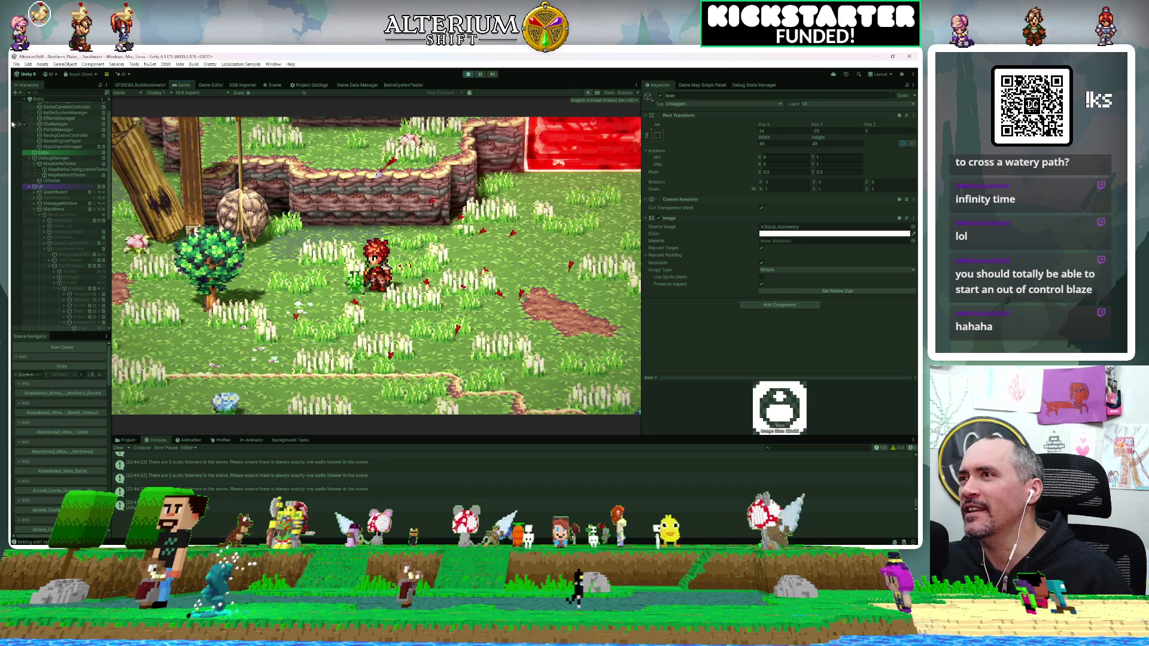
Step: Toggle GameEngine off and on, enable ExhibitMode, and use DebugManager's Move Up to shift the hero north
{"action": "scroll", "coordinate": [53, 159], "scroll_direction": "up", "scroll_amount": 2}
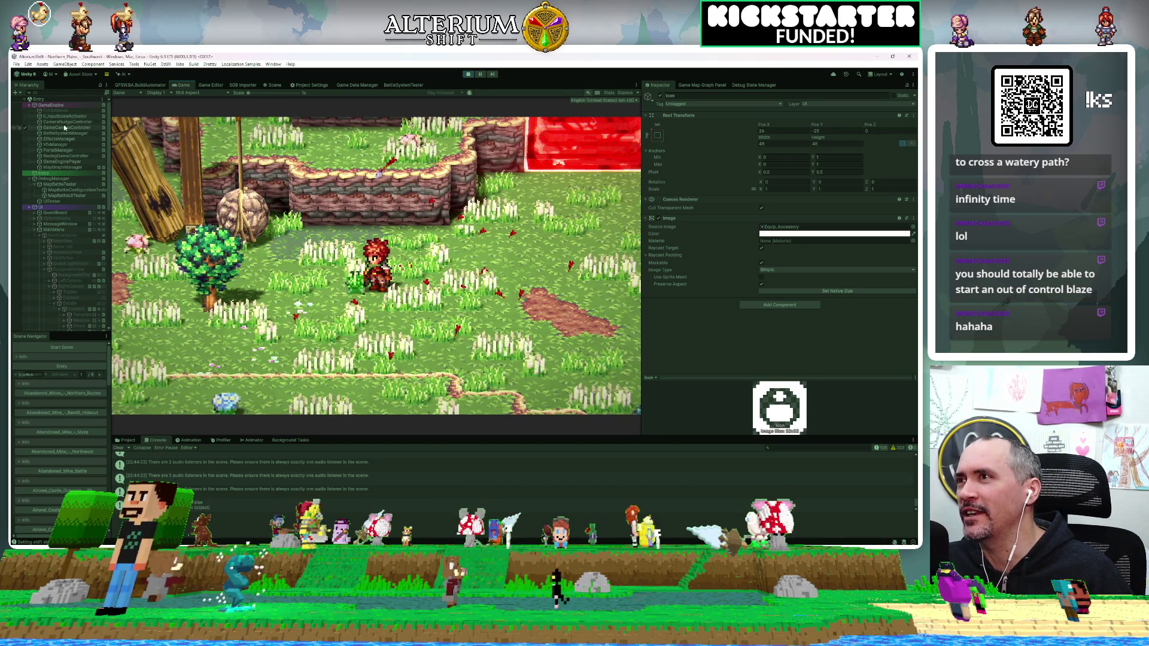
{"action": "left_click", "coordinate": [27, 106]}
{"action": "left_click", "coordinate": [26, 106]}
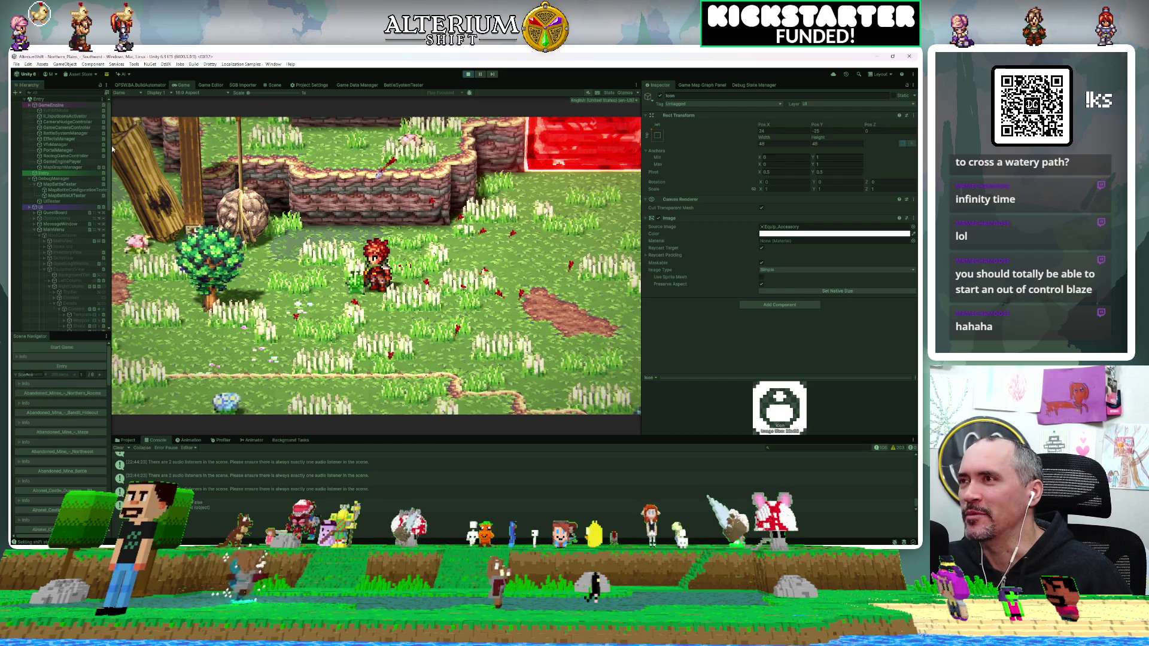
{"action": "left_click", "coordinate": [28, 110]}
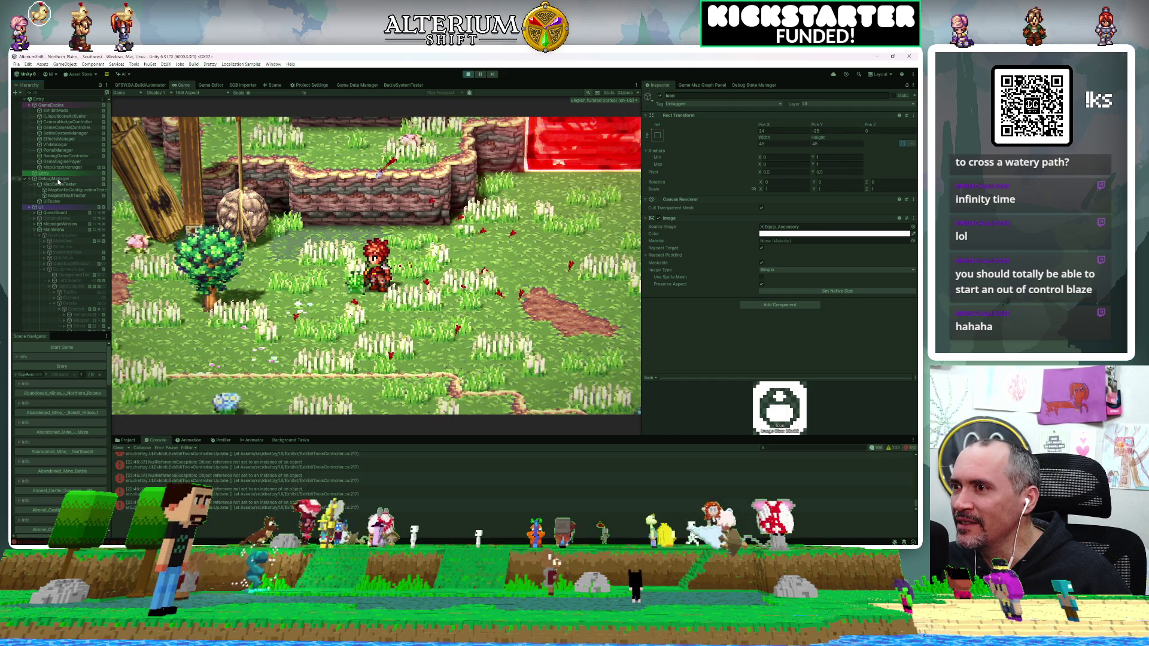
{"action": "key", "text": "Up"}
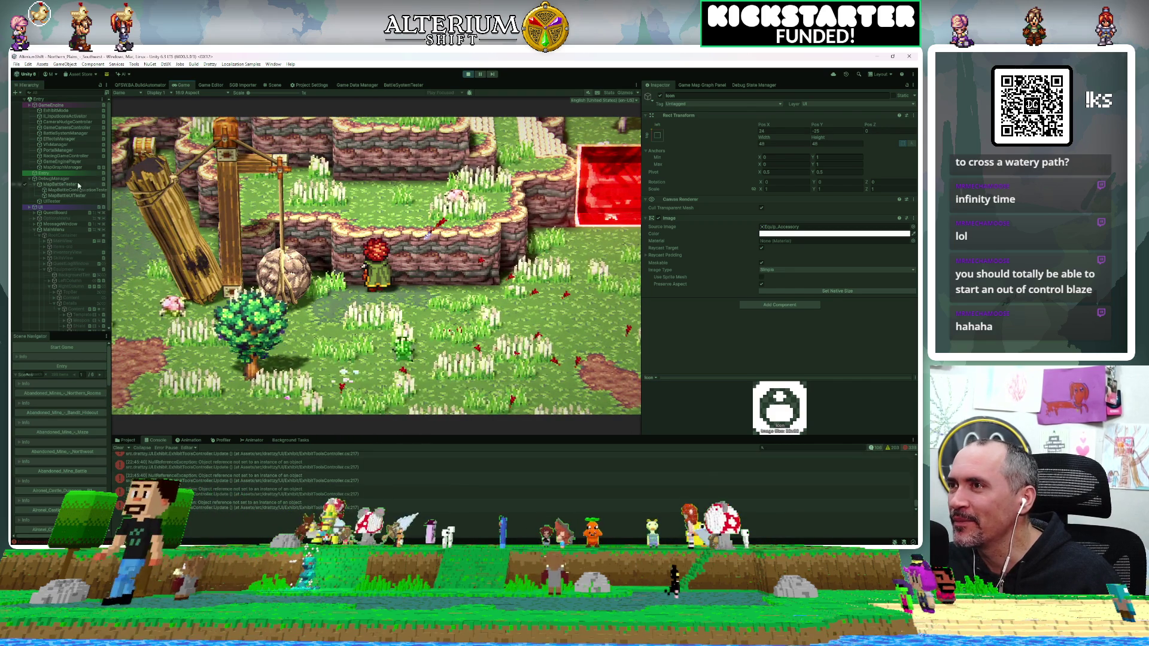
{"action": "left_click", "coordinate": [47, 179]}
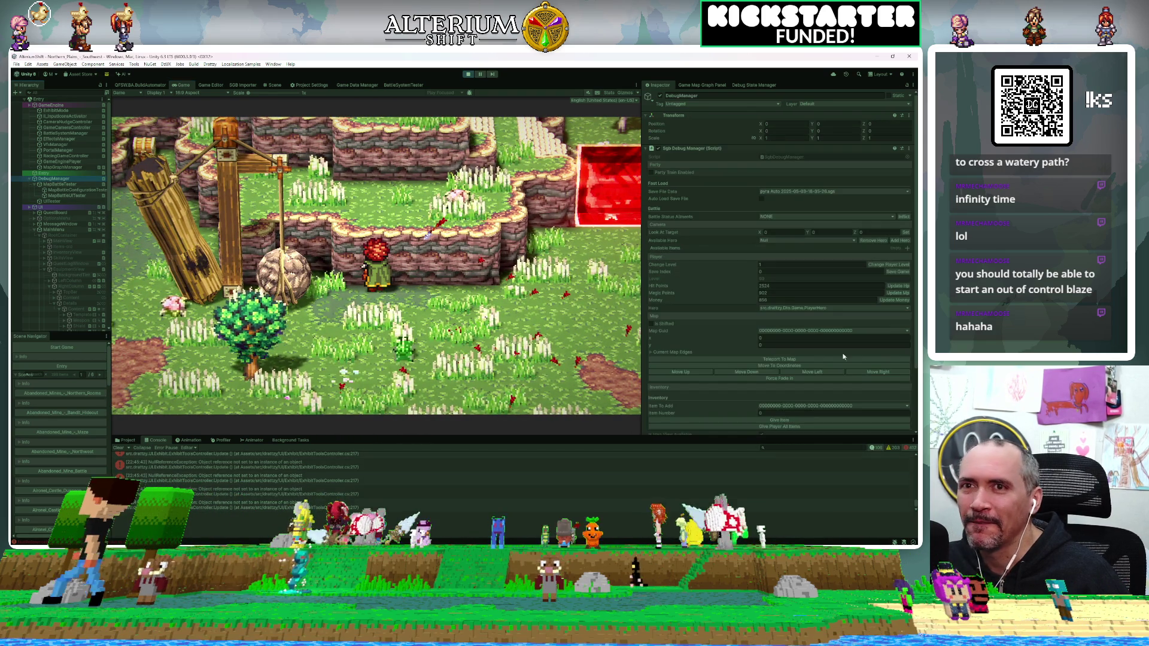
{"action": "left_click", "coordinate": [704, 372]}
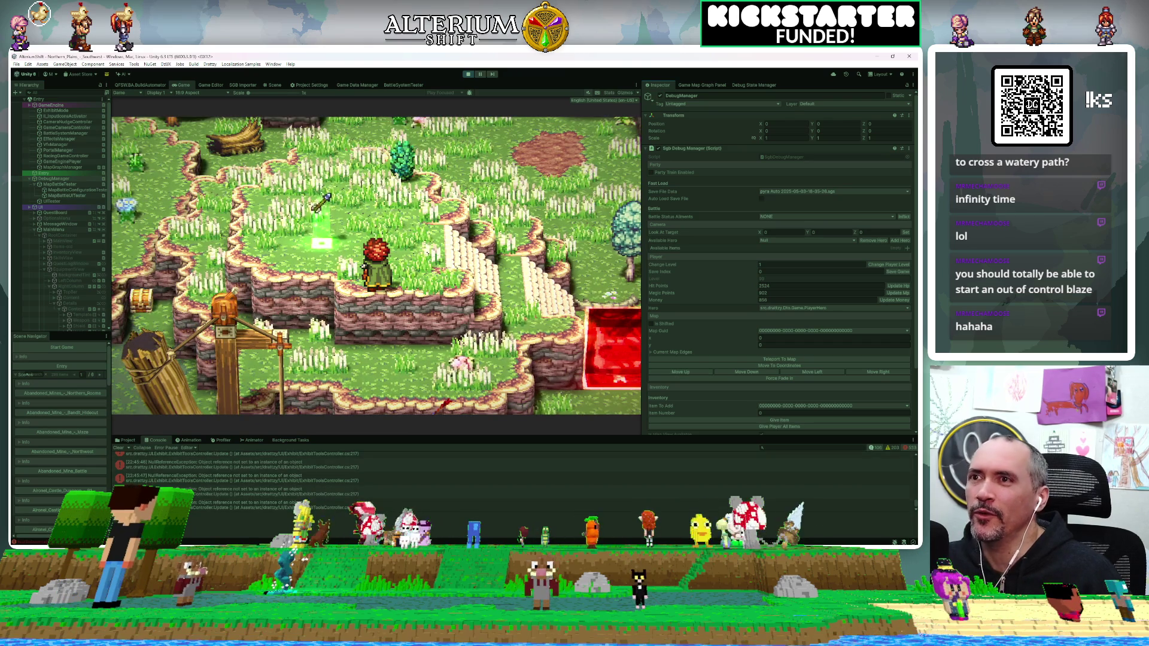
Step: Walk the hero left, up and right, then send her to a tile on the raised grassy ledge
{"action": "left_click", "coordinate": [450, 258]}
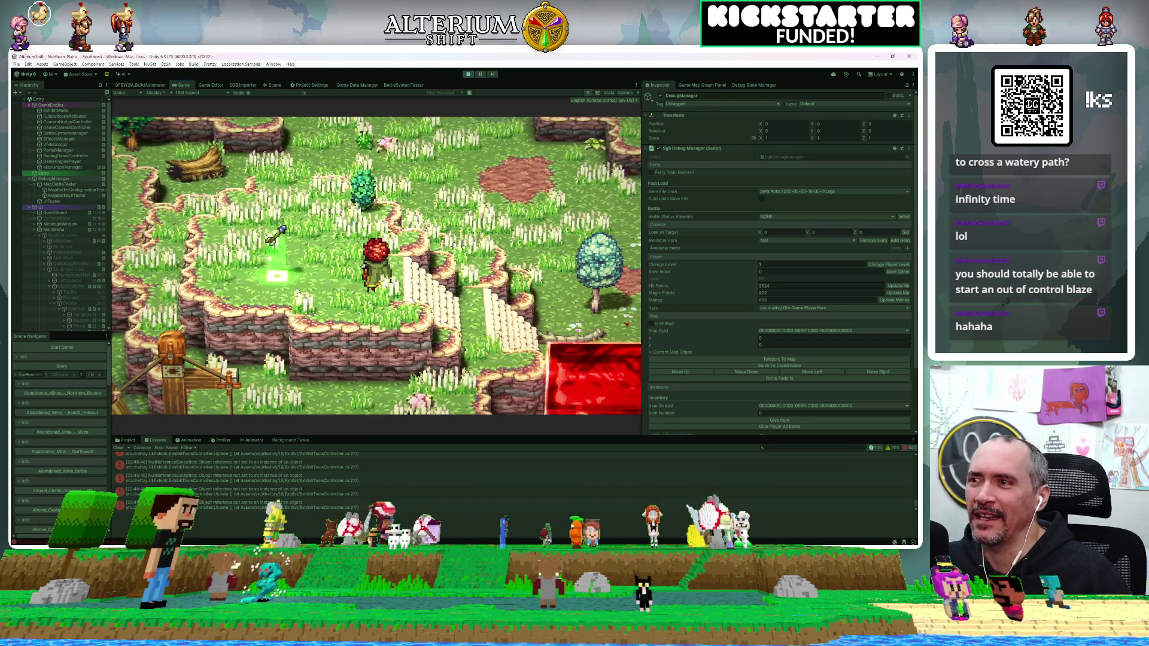
{"action": "key", "text": "Left"}
{"action": "key", "text": "Left"}
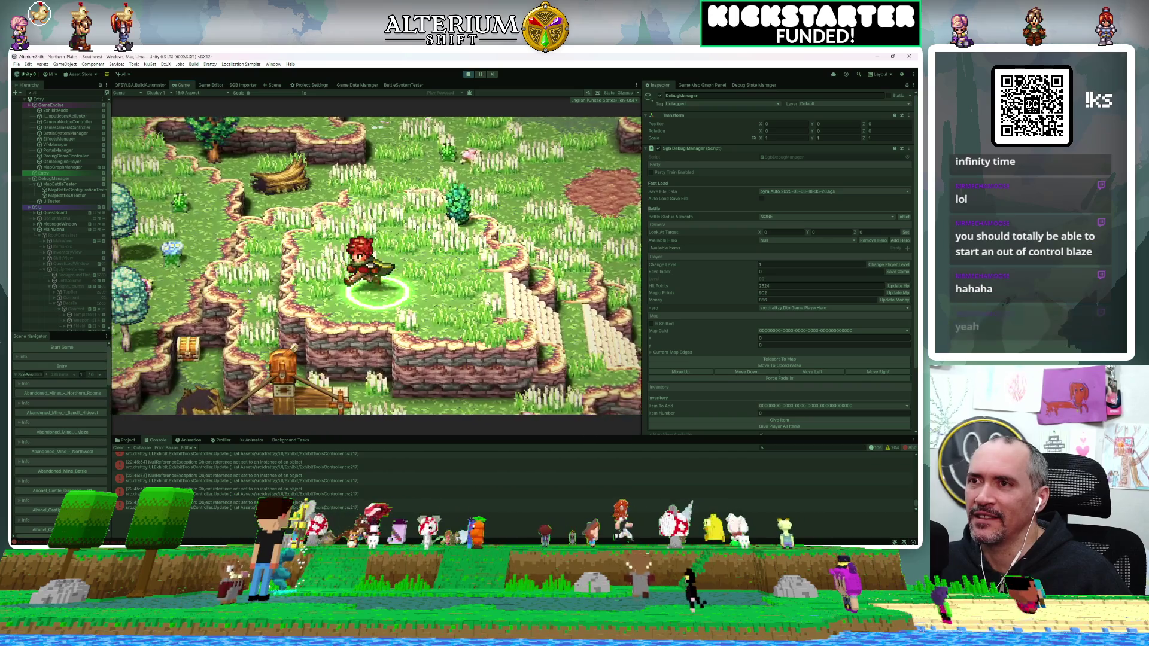
{"action": "key", "text": "Up"}
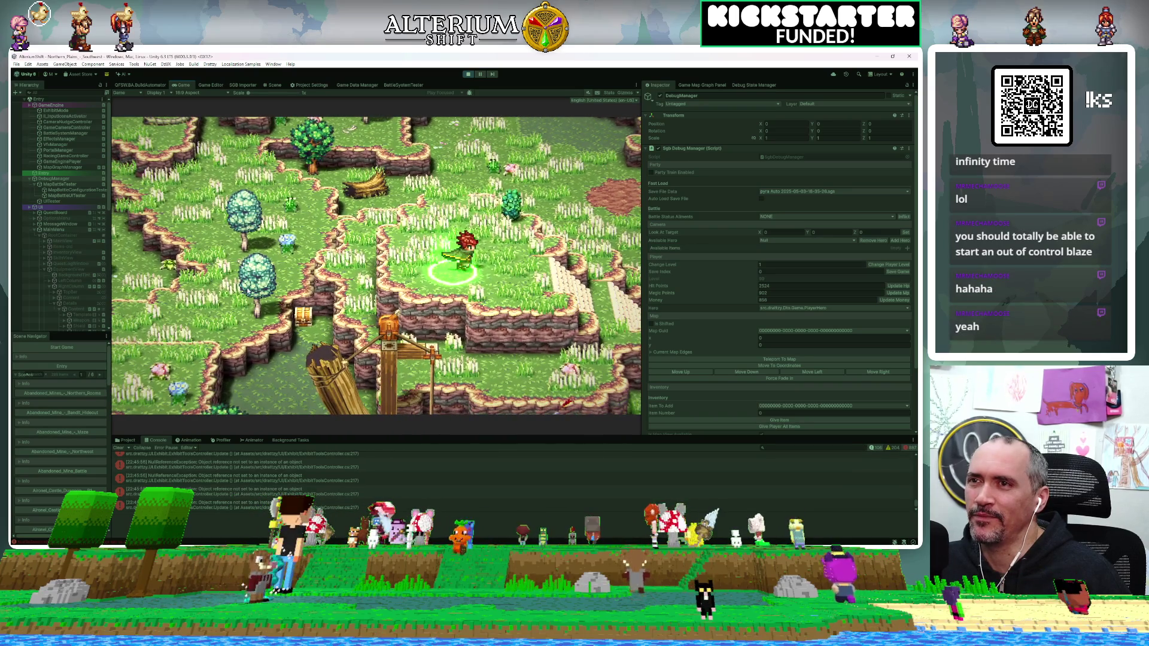
{"action": "key", "text": "Right"}
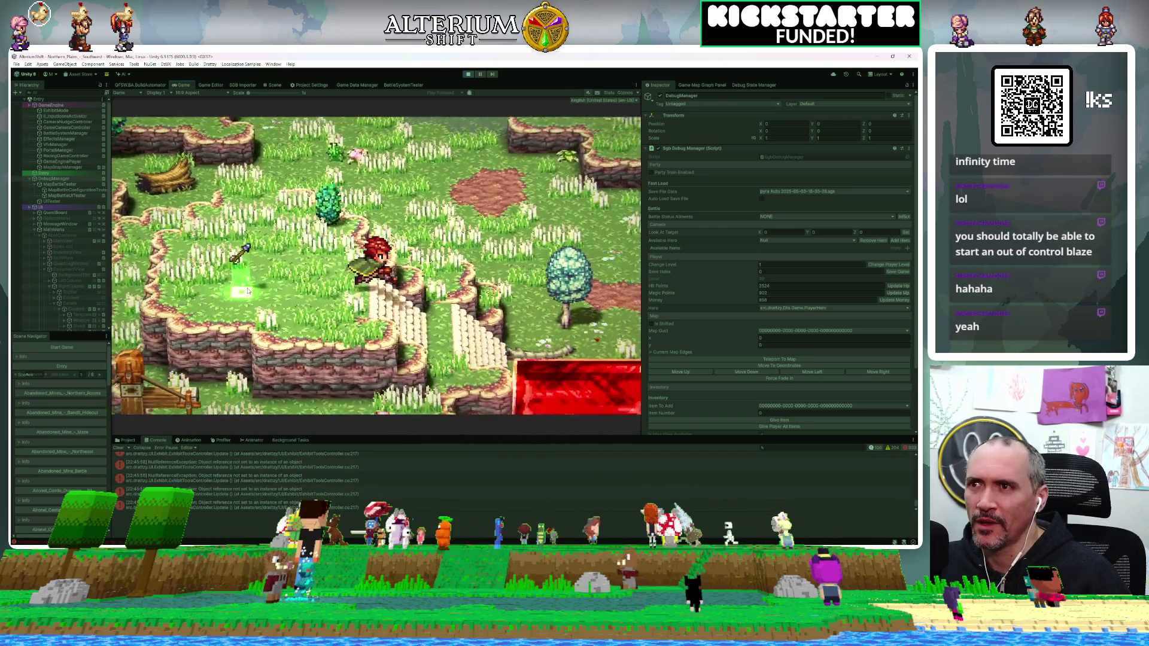
{"action": "left_click", "coordinate": [247, 291]}
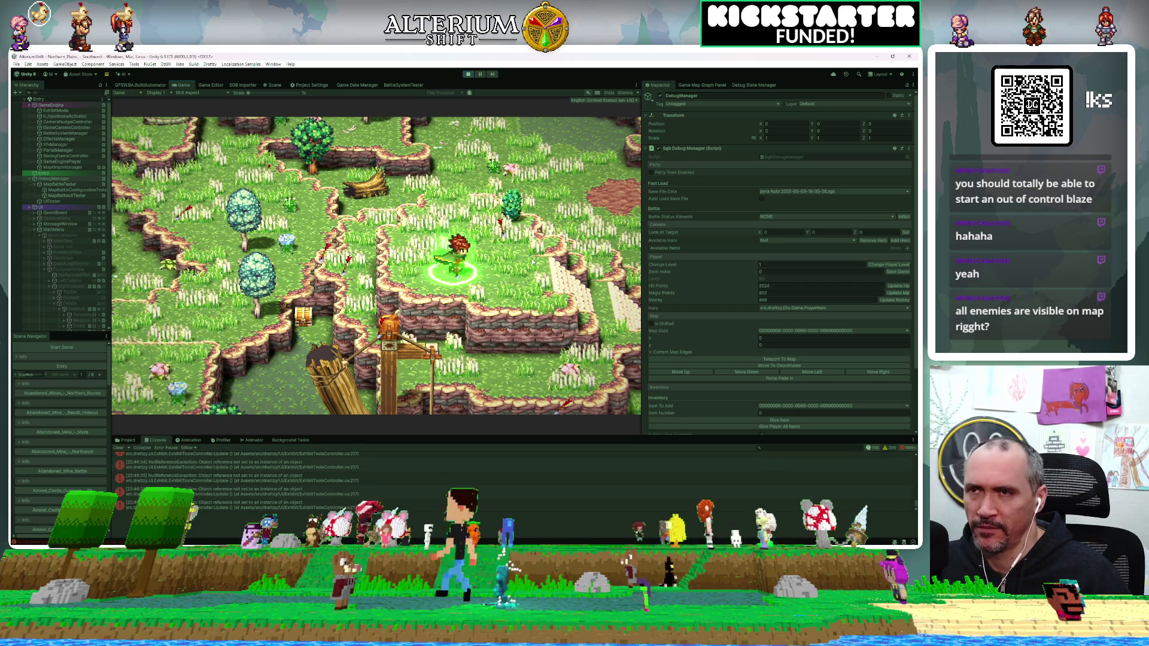
Step: Open the Load Game save list from the in-game pause menu
{"action": "key", "text": "Escape"}
{"action": "key", "text": "Down"}
{"action": "key", "text": "Down"}
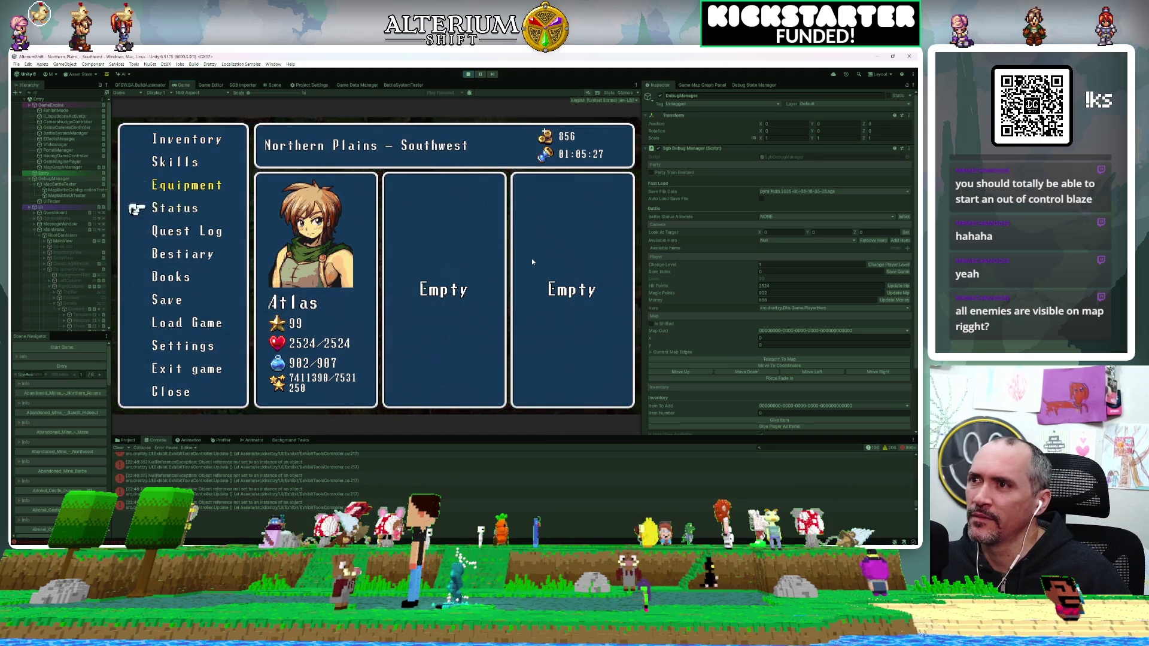
{"action": "key", "text": "Down"}
{"action": "key", "text": "Down"}
{"action": "key", "text": "Down"}
{"action": "key", "text": "Down"}
{"action": "key", "text": "Down"}
{"action": "key", "text": "Return"}
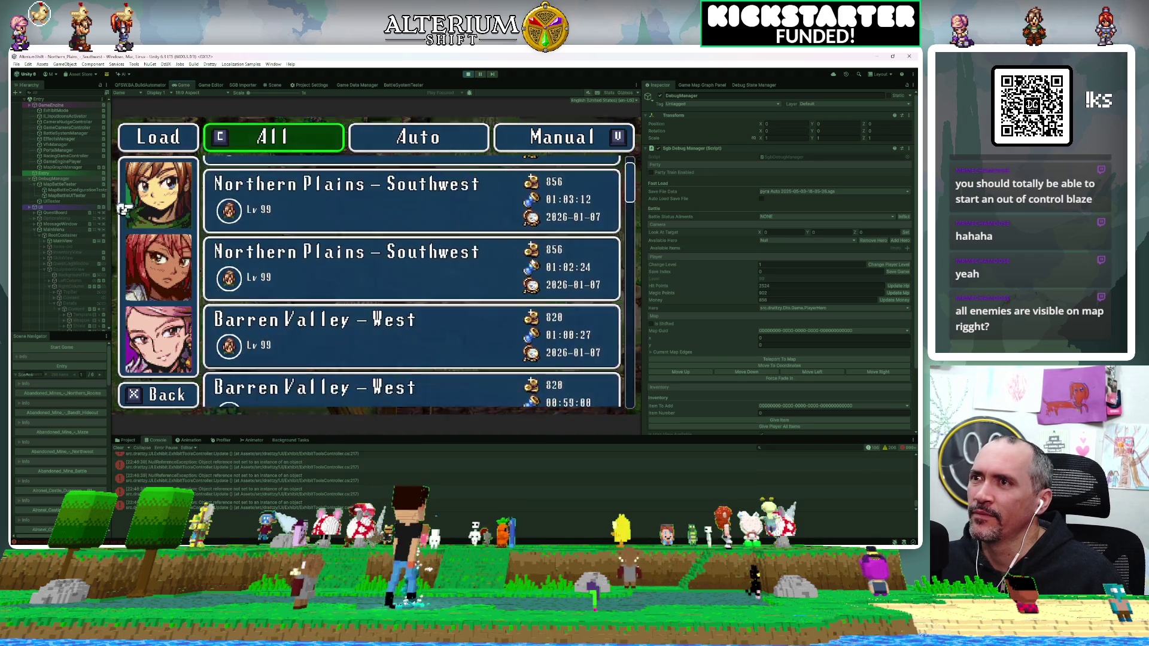
Step: Find the Auto Sumiton River – North save in the list and load it
{"action": "key", "text": "Down"}
{"action": "key", "text": "Down"}
{"action": "key", "text": "Down"}
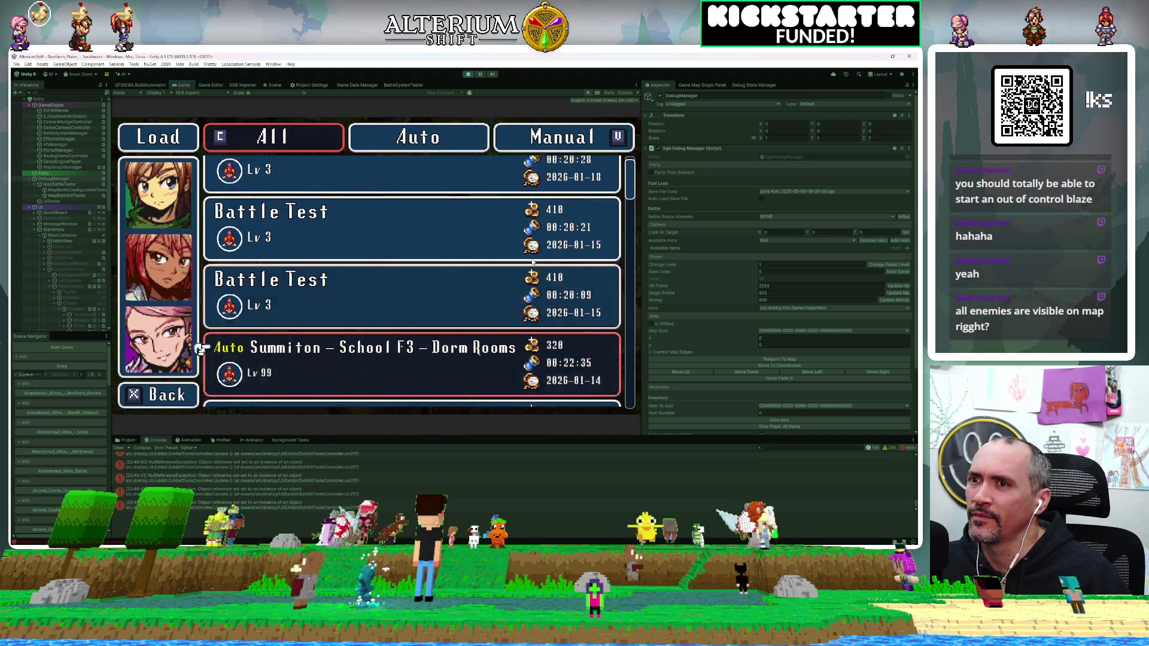
{"action": "key", "text": "Down"}
{"action": "key", "text": "Down"}
{"action": "key", "text": "Down"}
{"action": "key", "text": "Down"}
{"action": "key", "text": "Up"}
{"action": "key", "text": "Up"}
{"action": "key", "text": "Up"}
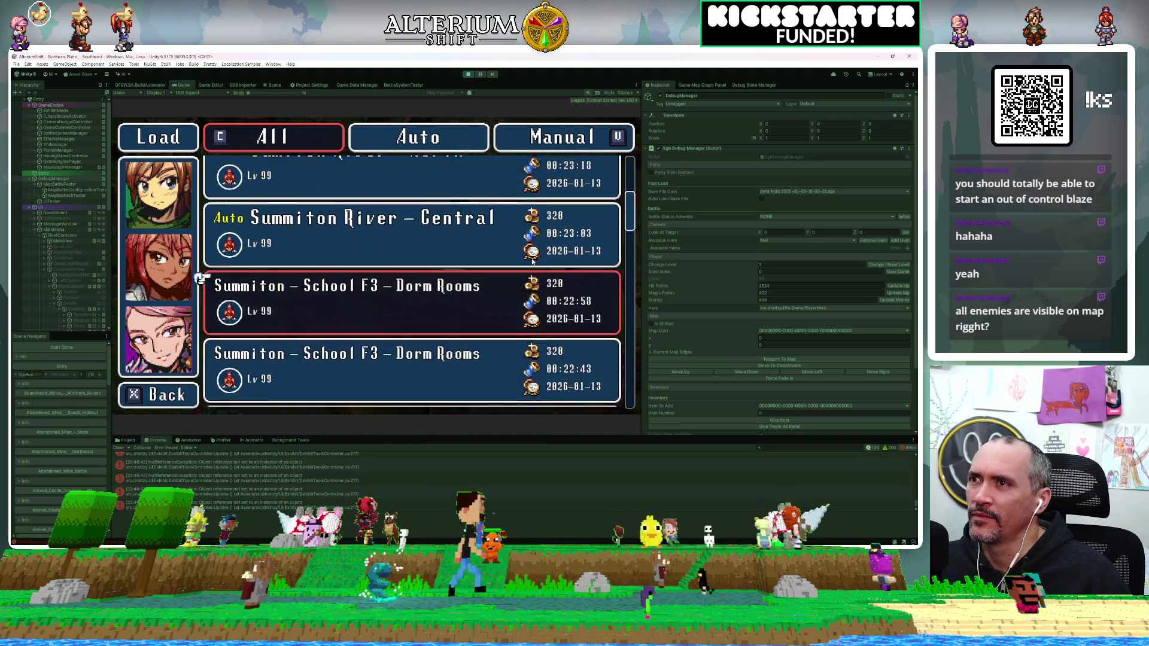
{"action": "key", "text": "Down"}
{"action": "key", "text": "Down"}
{"action": "key", "text": "Up"}
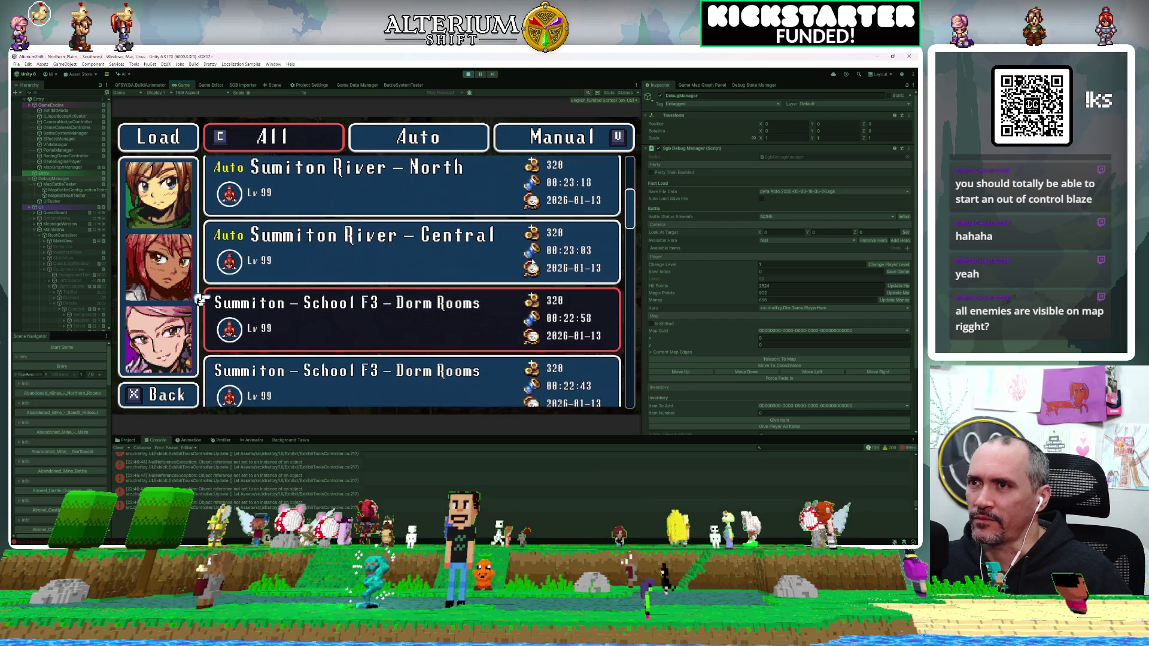
{"action": "key", "text": "Up"}
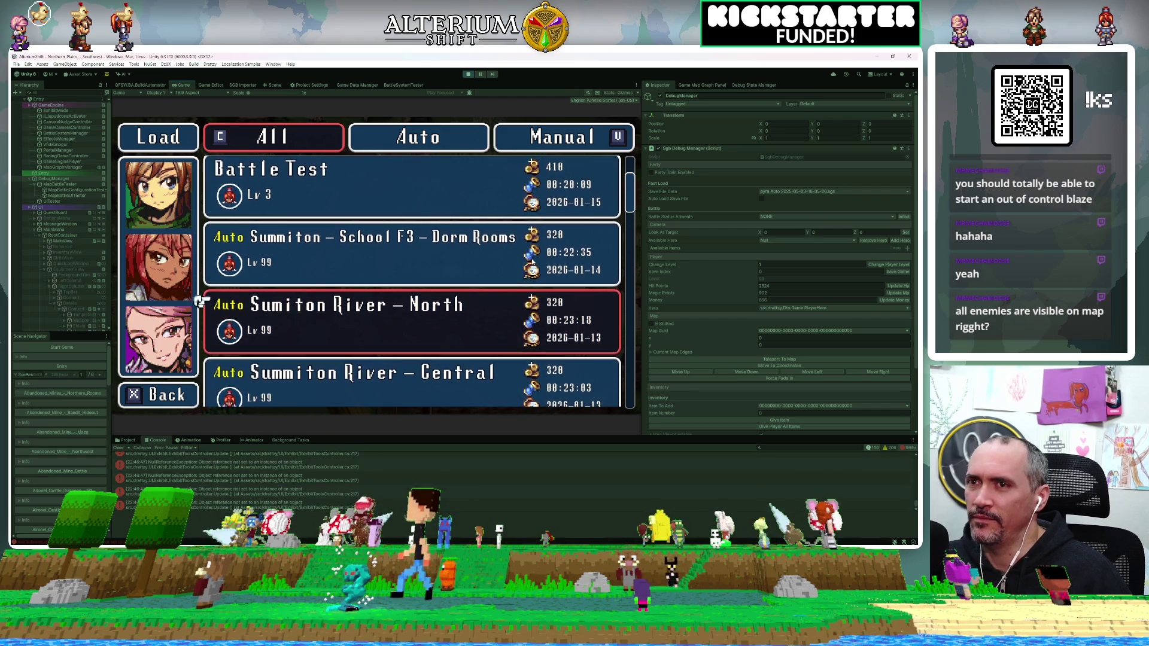
{"action": "key", "text": "Down"}
{"action": "key", "text": "Down"}
{"action": "key", "text": "Down"}
{"action": "key", "text": "Down"}
{"action": "key", "text": "Down"}
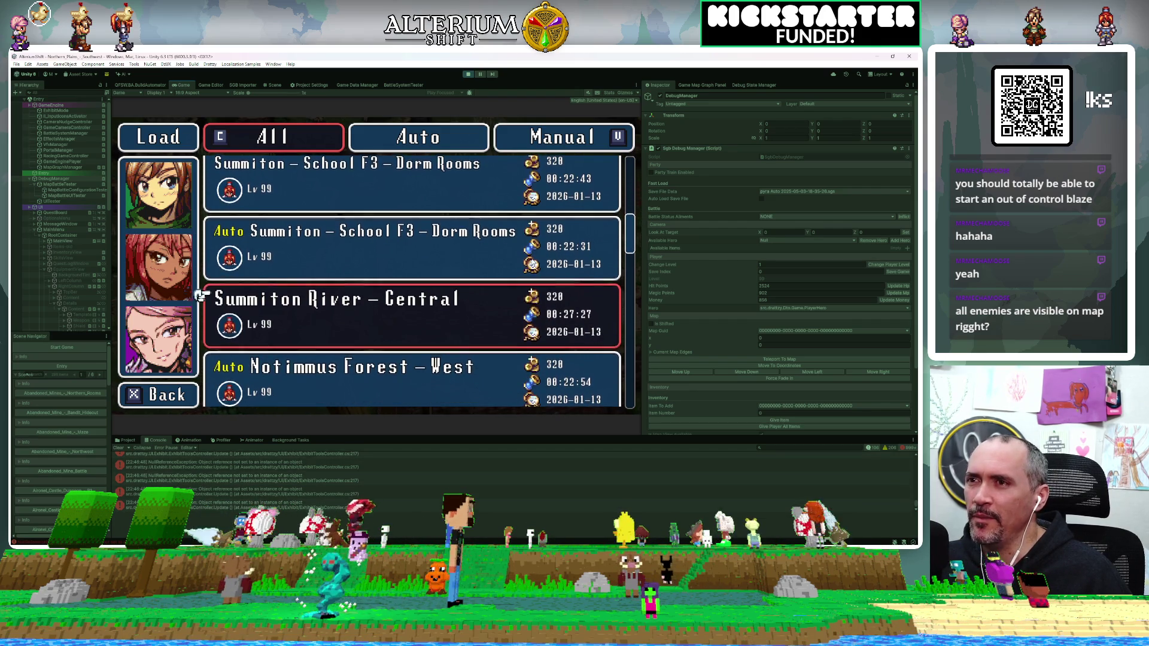
{"action": "key", "text": "Down"}
{"action": "key", "text": "Down"}
{"action": "key", "text": "Down"}
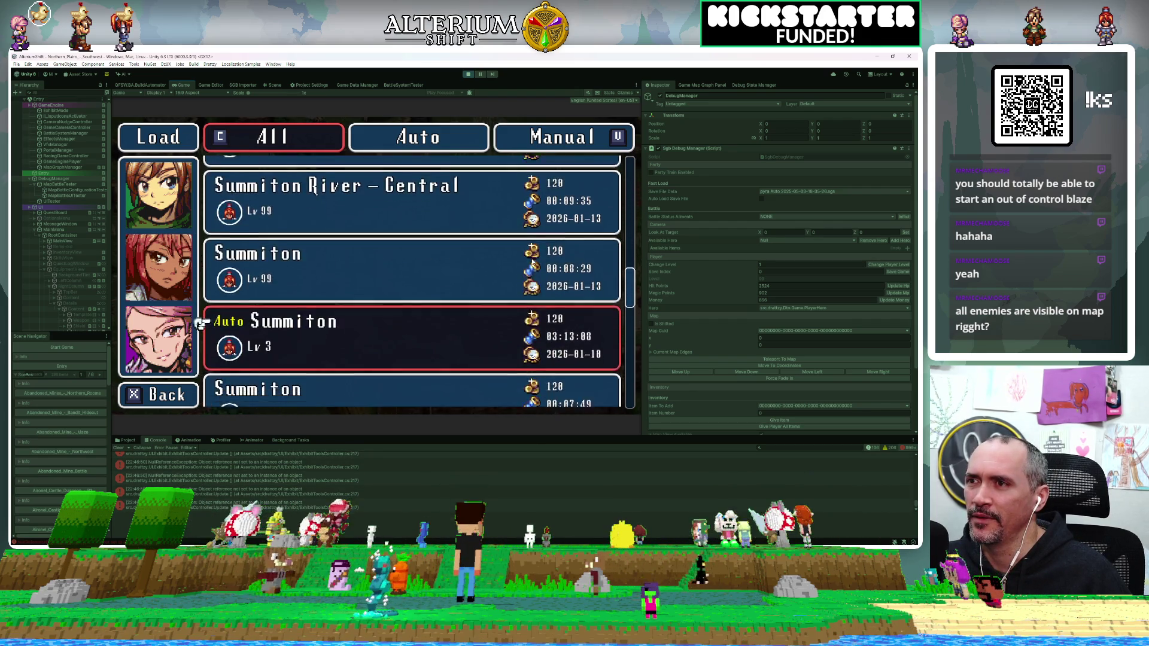
{"action": "key", "text": "Up"}
{"action": "key", "text": "Up"}
{"action": "key", "text": "Up"}
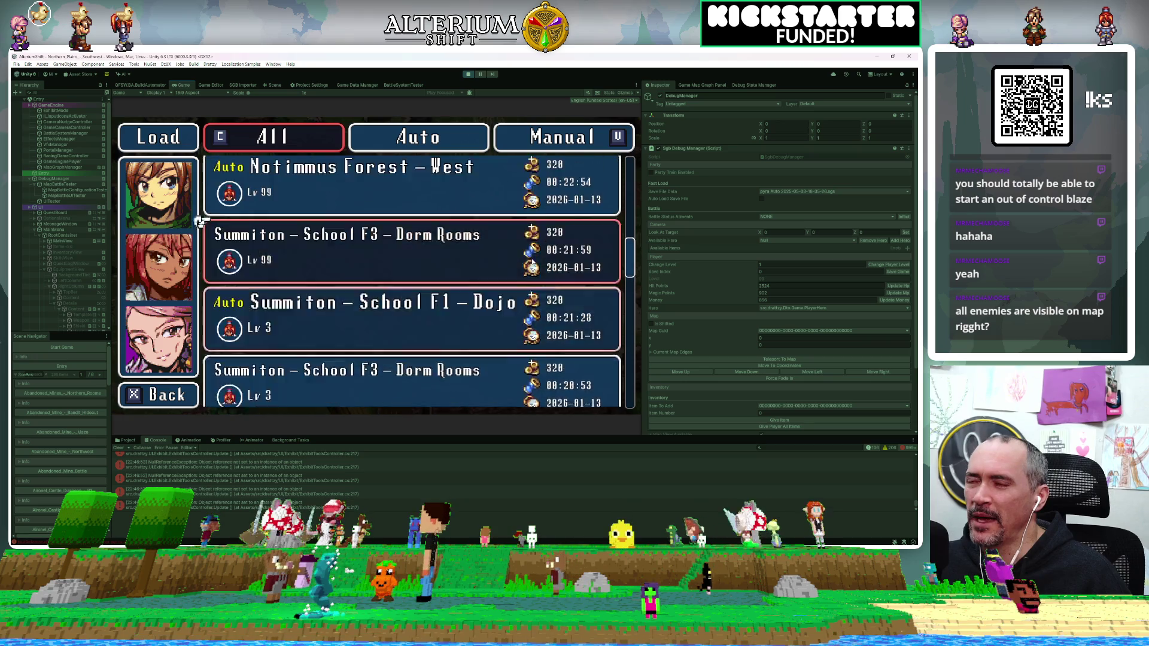
{"action": "key", "text": "Up"}
{"action": "key", "text": "Up"}
{"action": "key", "text": "Up"}
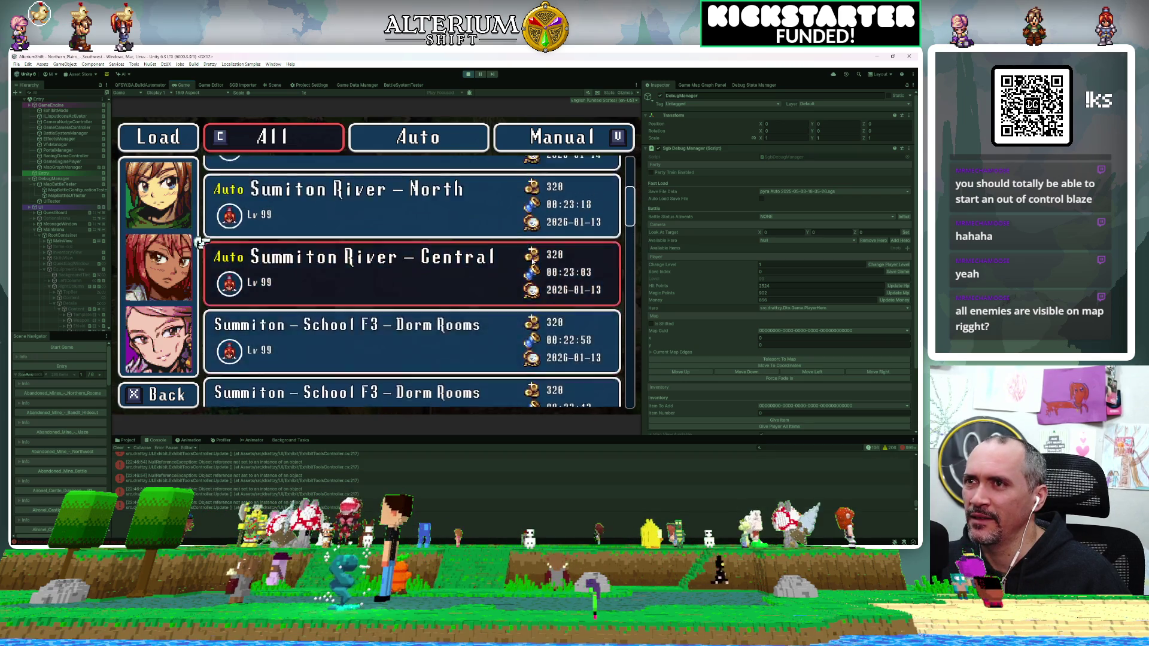
{"action": "key", "text": "Return"}
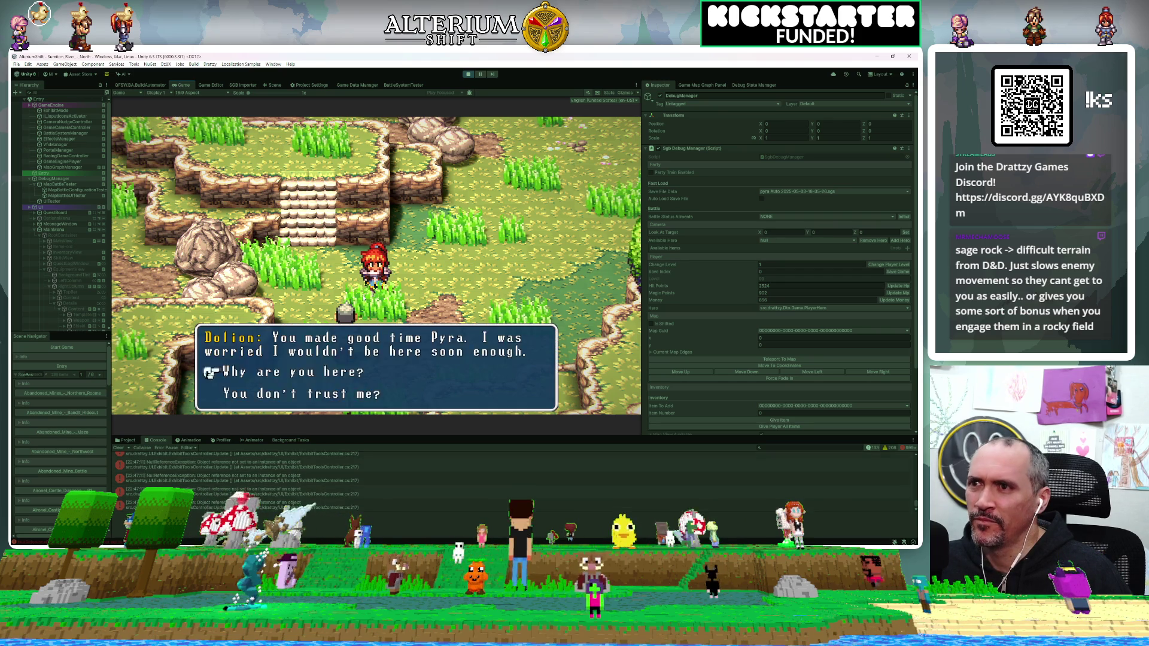
Step: Ask Dolion why he is here, reply 'Understood.', and dismiss his good-luck message
{"action": "key", "text": "Return"}
{"action": "key", "text": "Return"}
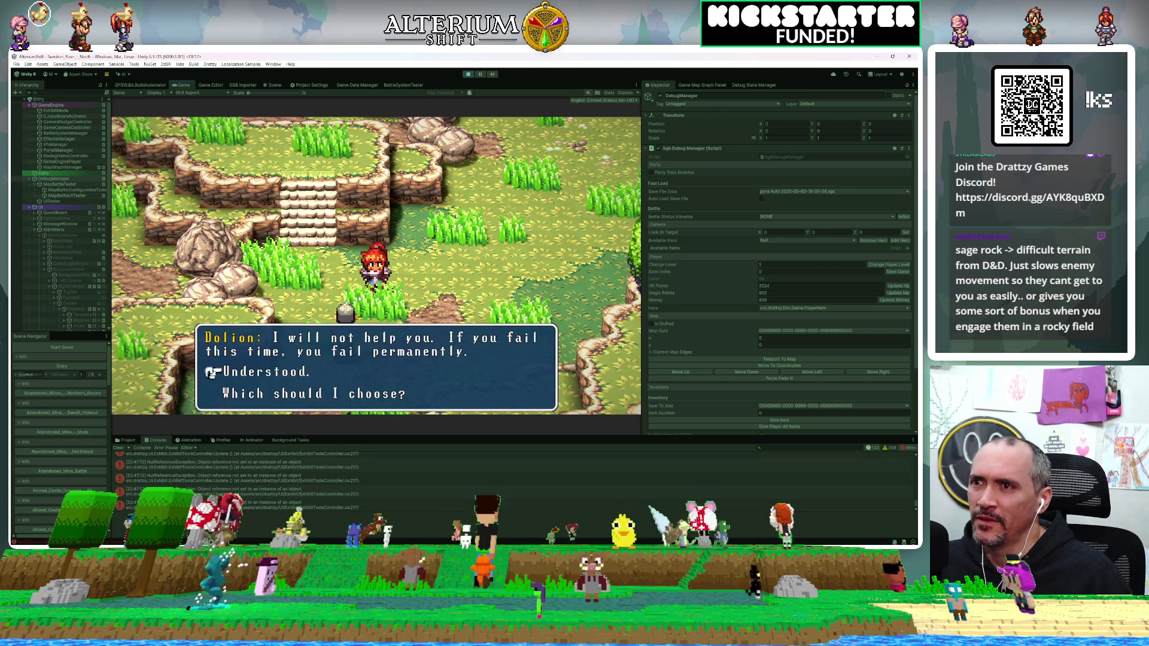
{"action": "key", "text": "Return"}
{"action": "key", "text": "Return"}
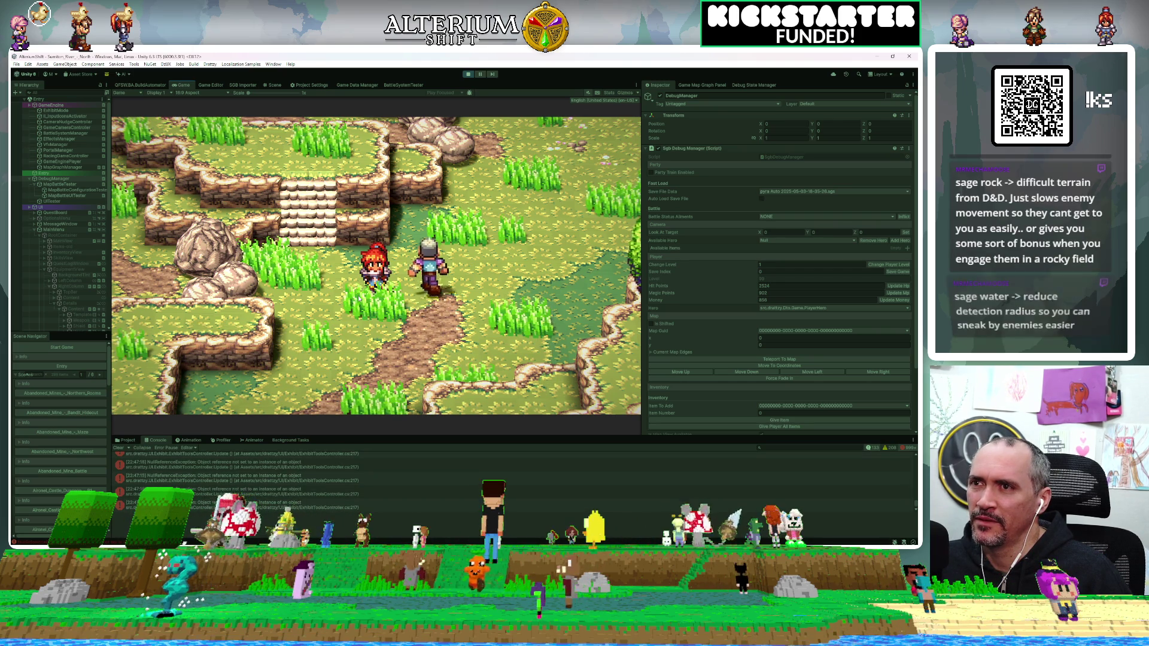
{"action": "key", "text": "Return"}
Step: Walk the hero through the rocks, across the field, and up onto the upper cliffs
{"action": "key", "text": "Right"}
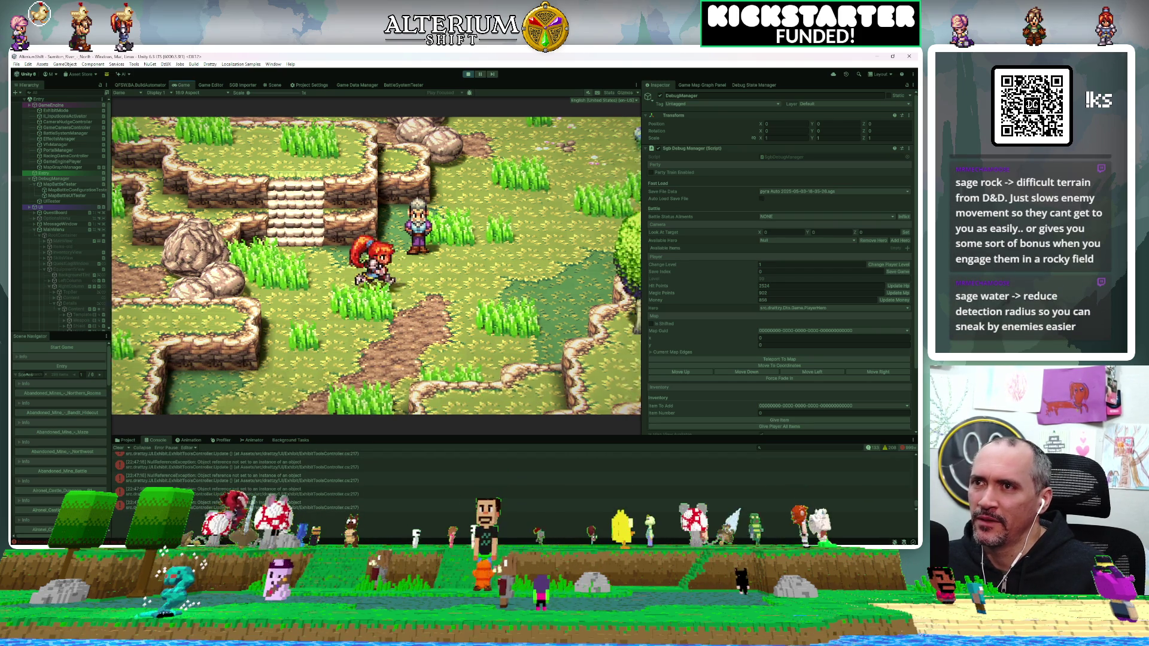
{"action": "key", "text": "Up"}
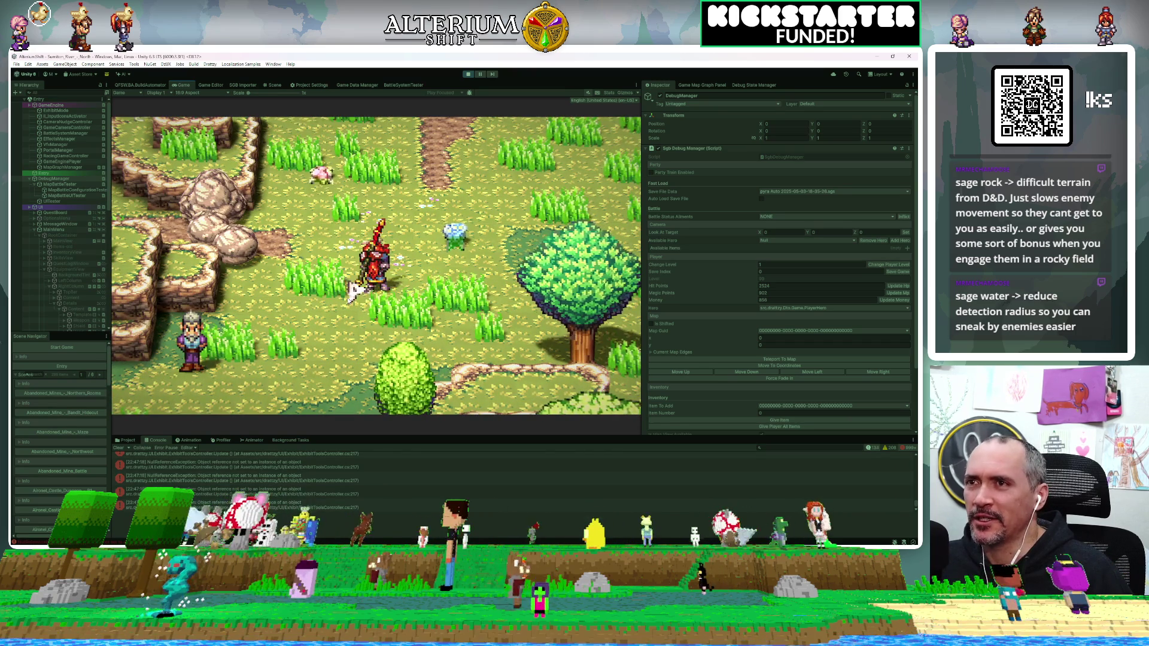
{"action": "key", "text": "Left"}
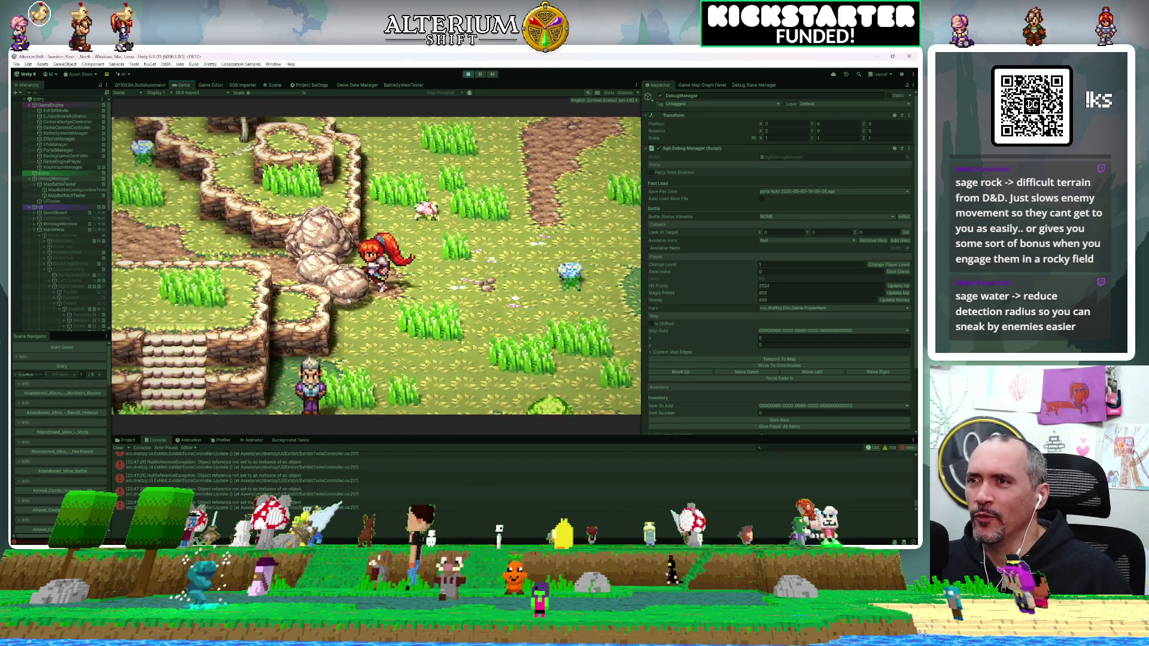
{"action": "key", "text": "Up"}
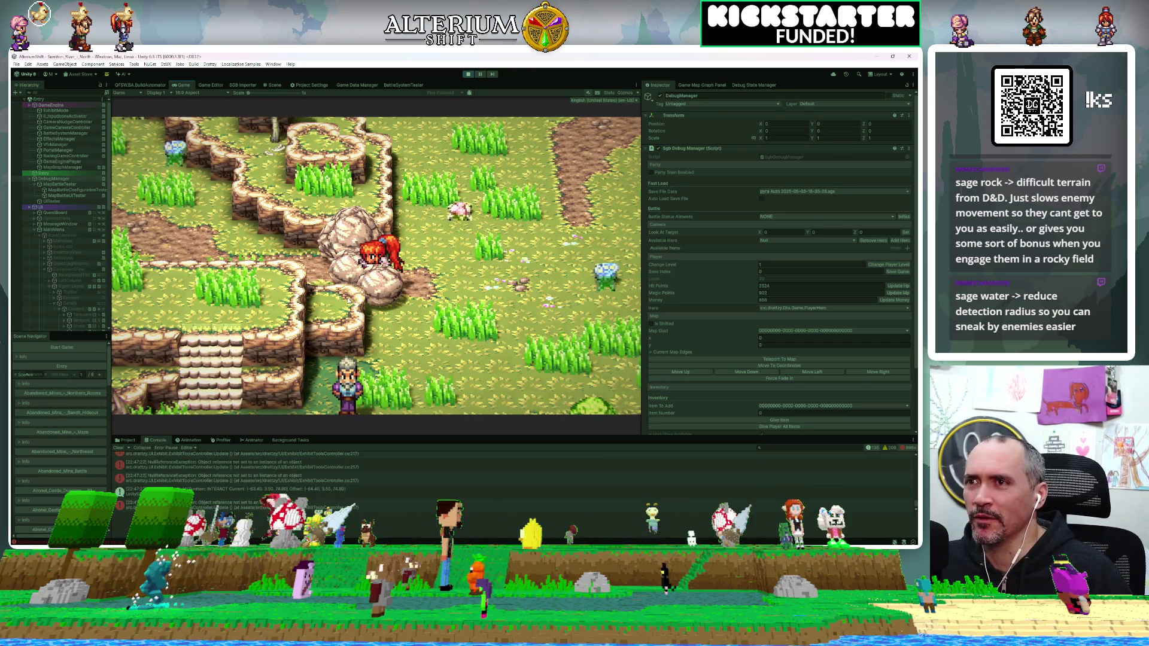
{"action": "key", "text": "Right"}
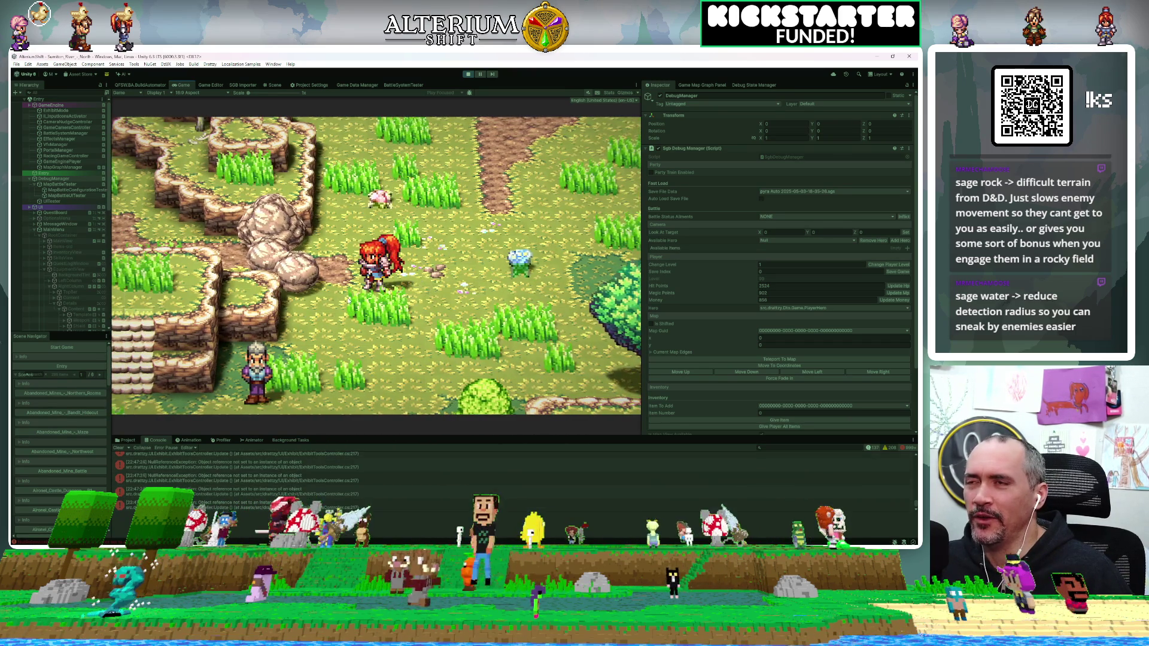
{"action": "key", "text": "Right"}
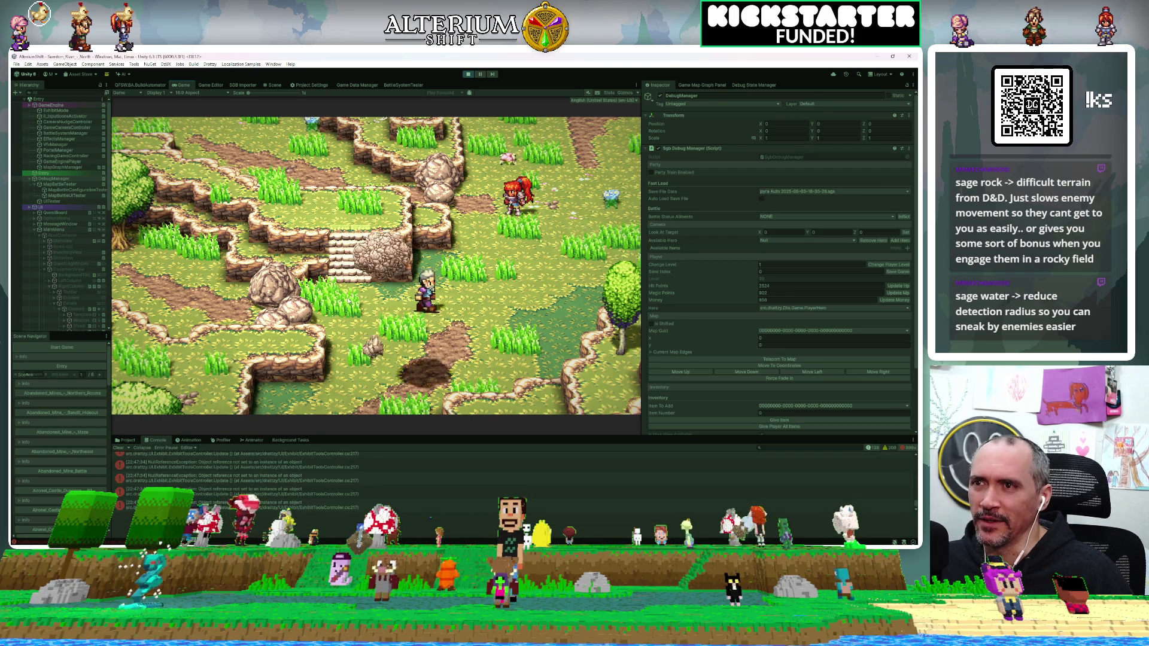
{"action": "key", "text": "Up"}
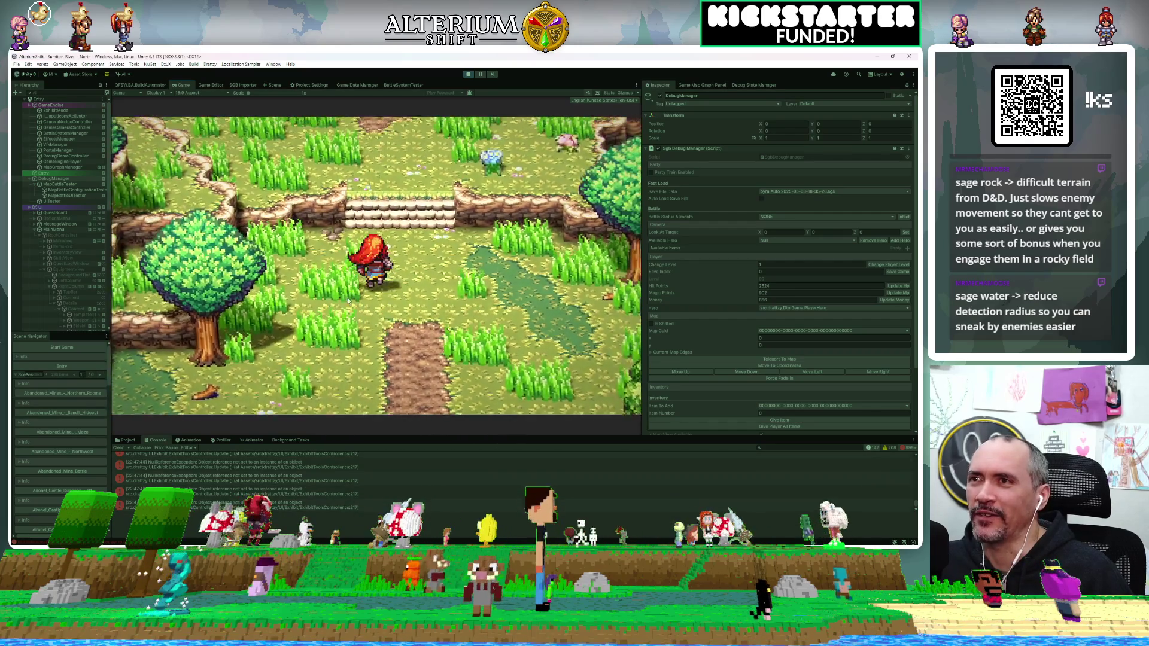
{"action": "key", "text": "Up"}
{"action": "key", "text": "Up"}
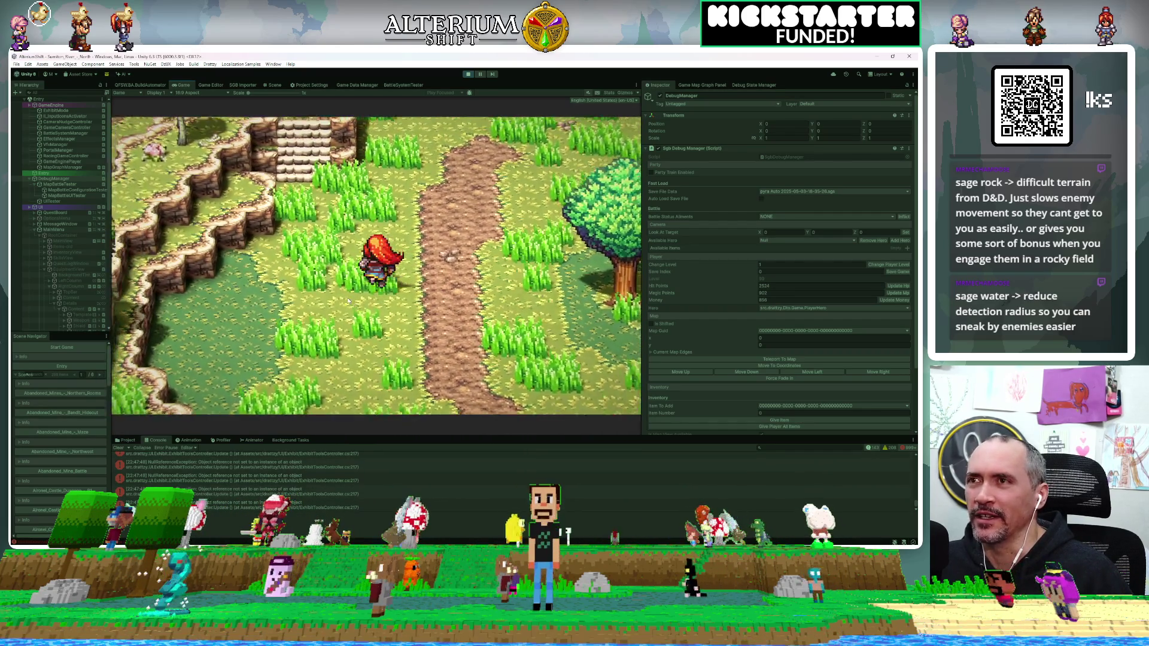
{"action": "key", "text": "Up"}
{"action": "key", "text": "Left"}
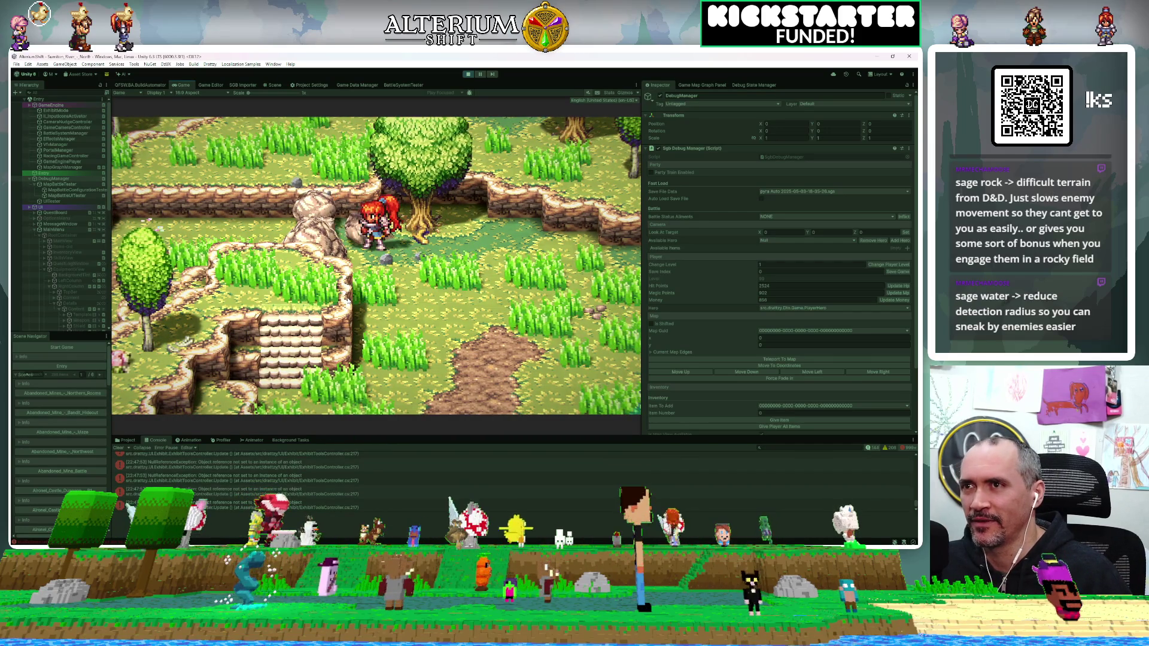
{"action": "key", "text": "Up"}
{"action": "key", "text": "Left"}
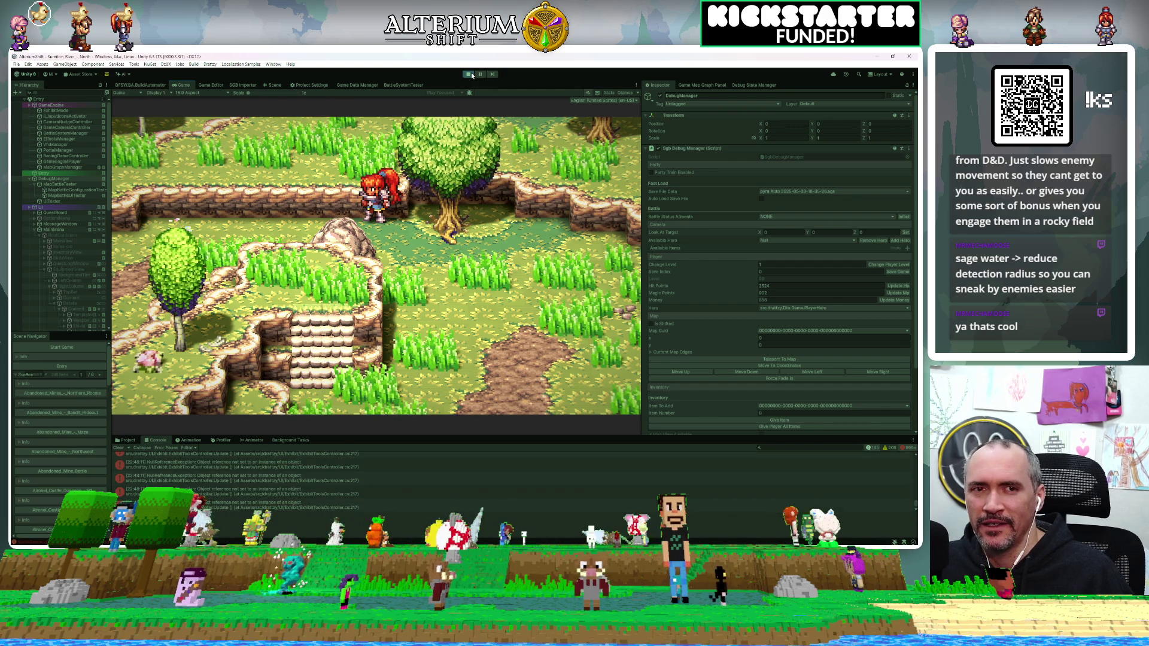
Step: Stop the game test, clear the Console's error messages, and bring Discord over the editor
{"action": "left_click", "coordinate": [468, 74]}
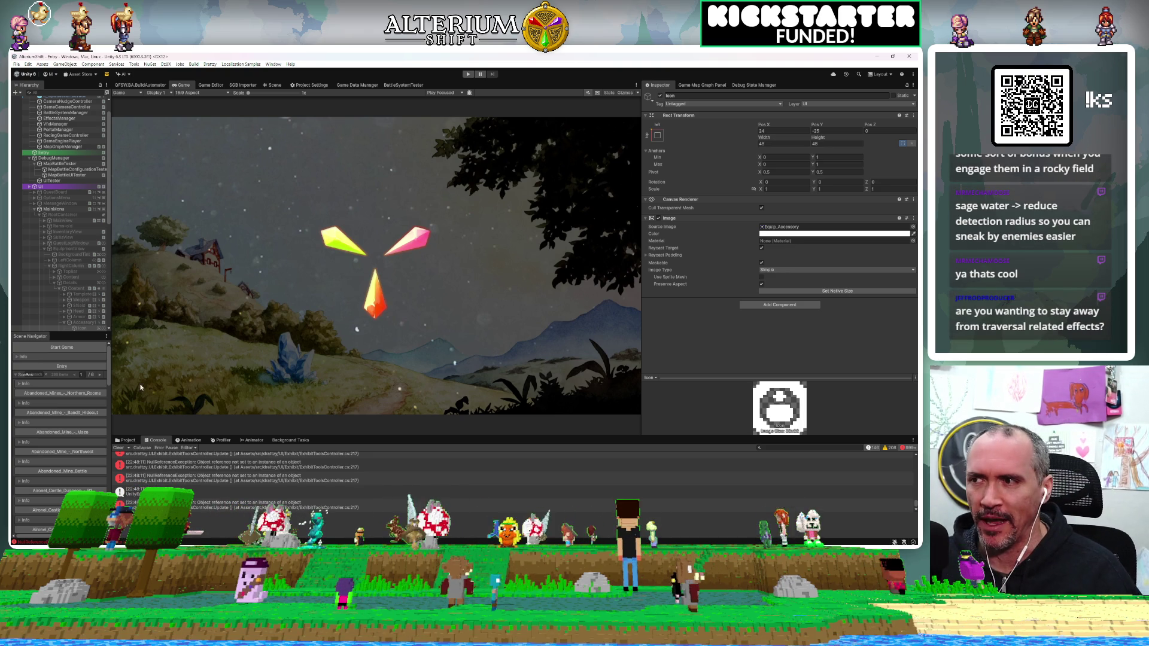
{"action": "left_click", "coordinate": [118, 449]}
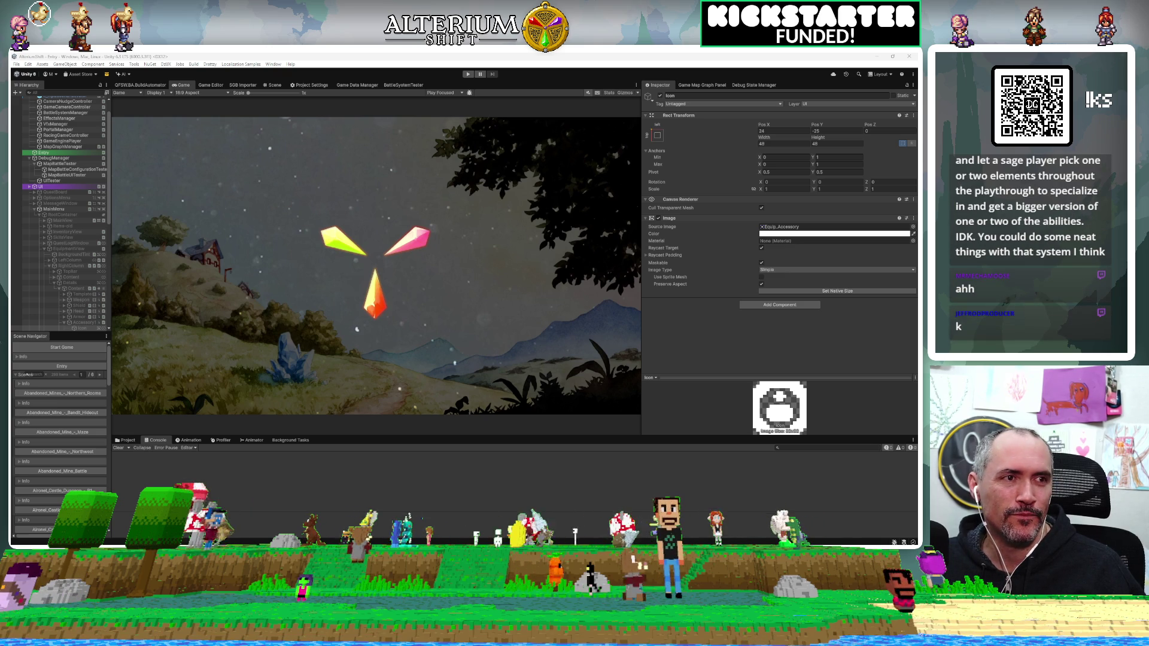
{"action": "left_click_drag", "start_coordinate": [915, 72], "coordinate": [274, 58]}
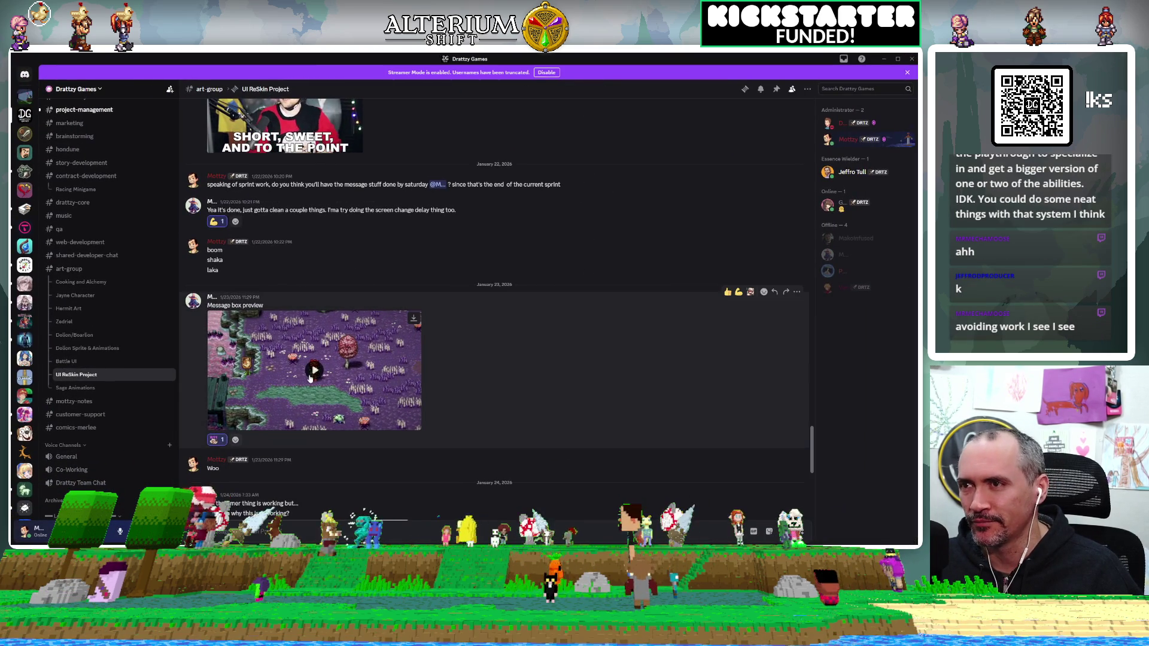
Step: Watch the message box preview video full screen, then return to the chat
{"action": "left_click", "coordinate": [314, 370]}
{"action": "left_click", "coordinate": [412, 425]}
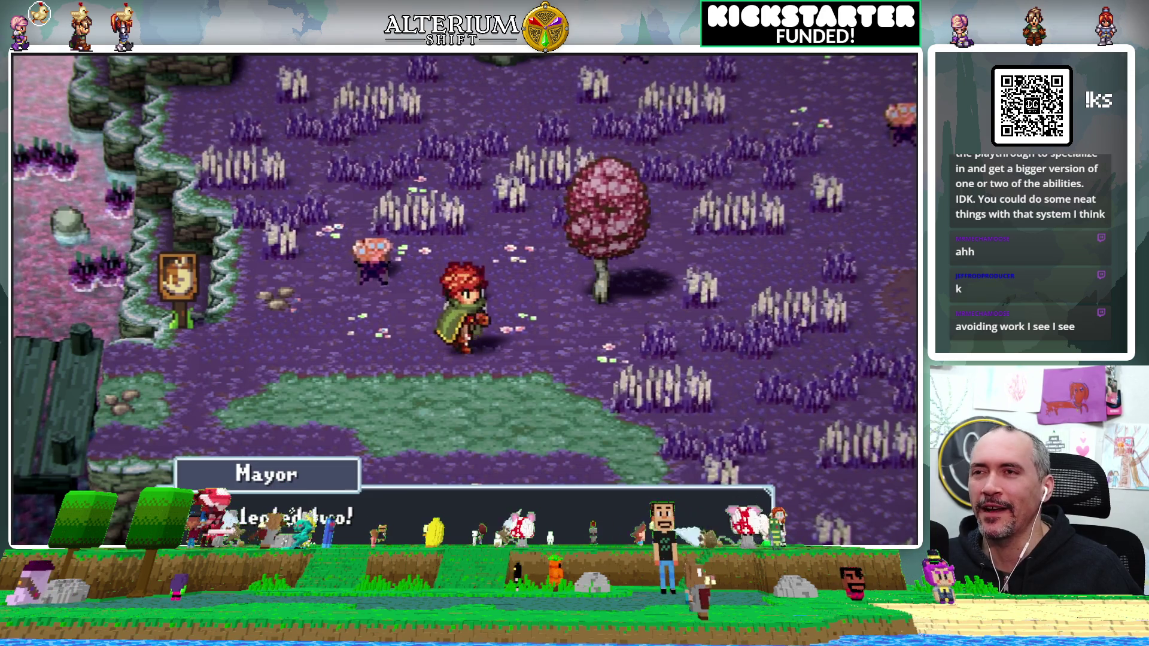
{"action": "key", "text": "Escape"}
Step: Scroll back through older posts, briefly enlarging the toast screenshot, to the toast slide video
{"action": "scroll", "coordinate": [369, 196], "scroll_direction": "up", "scroll_amount": 15}
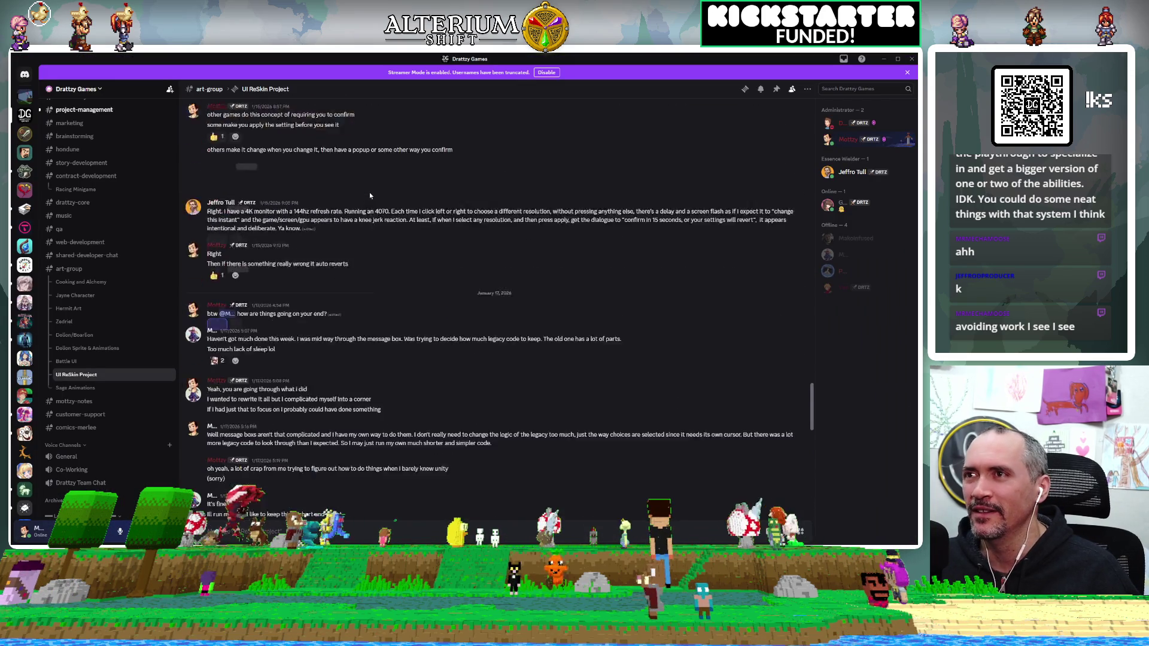
{"action": "scroll", "coordinate": [370, 196], "scroll_direction": "up", "scroll_amount": 15}
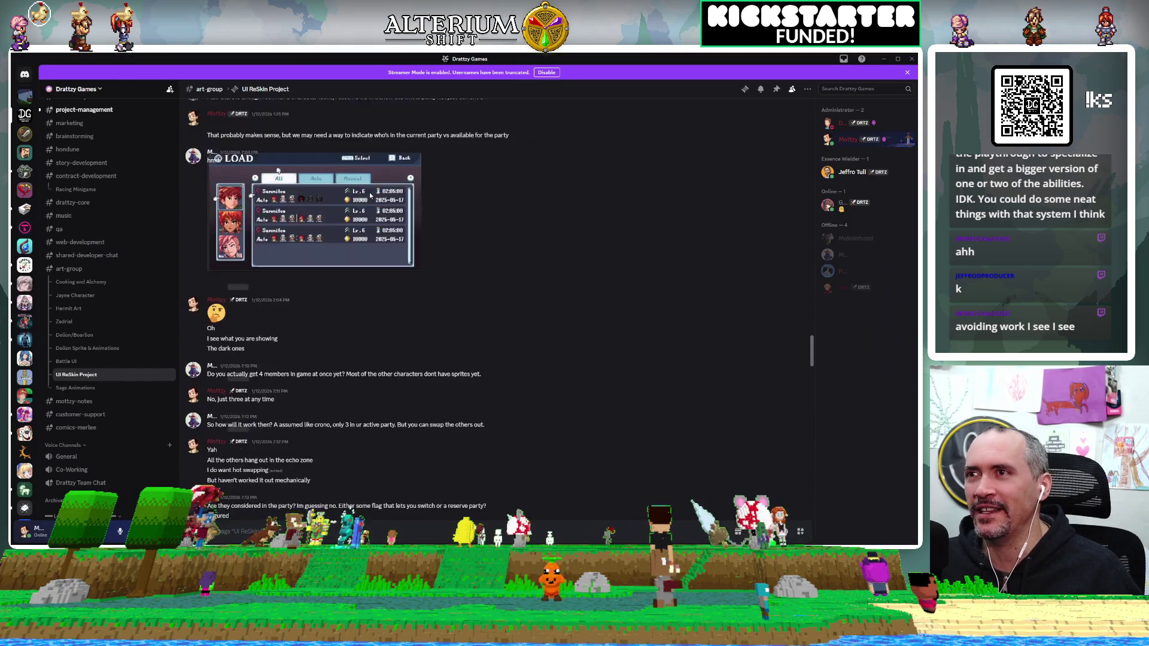
{"action": "scroll", "coordinate": [370, 196], "scroll_direction": "up", "scroll_amount": 15}
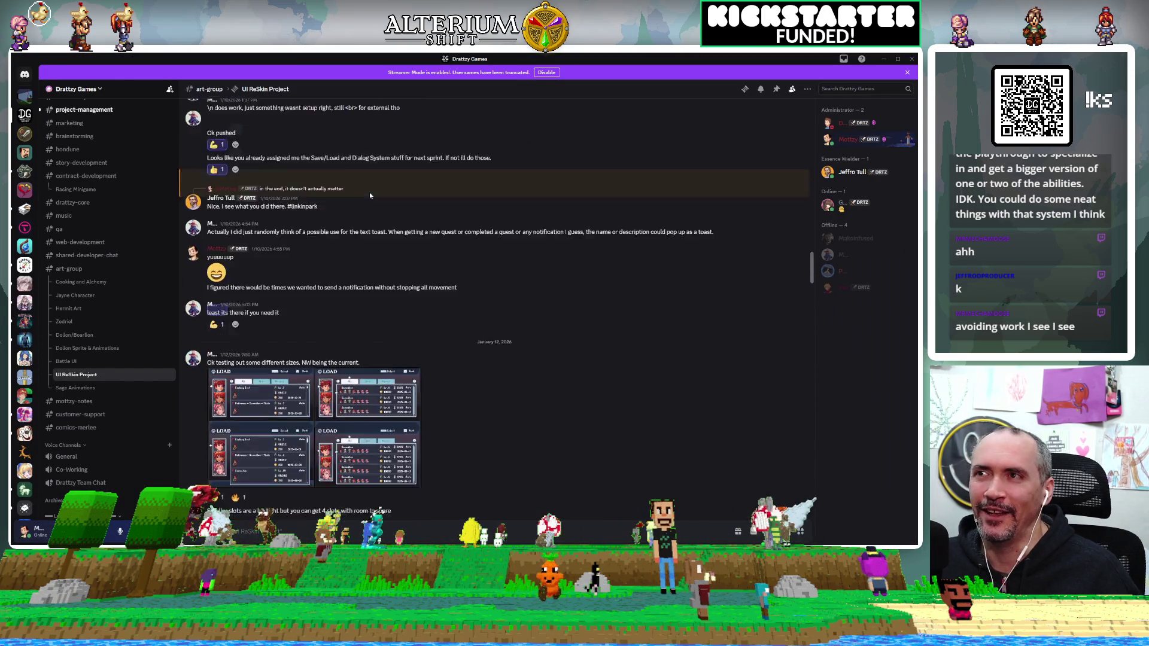
{"action": "scroll", "coordinate": [370, 196], "scroll_direction": "up", "scroll_amount": 10}
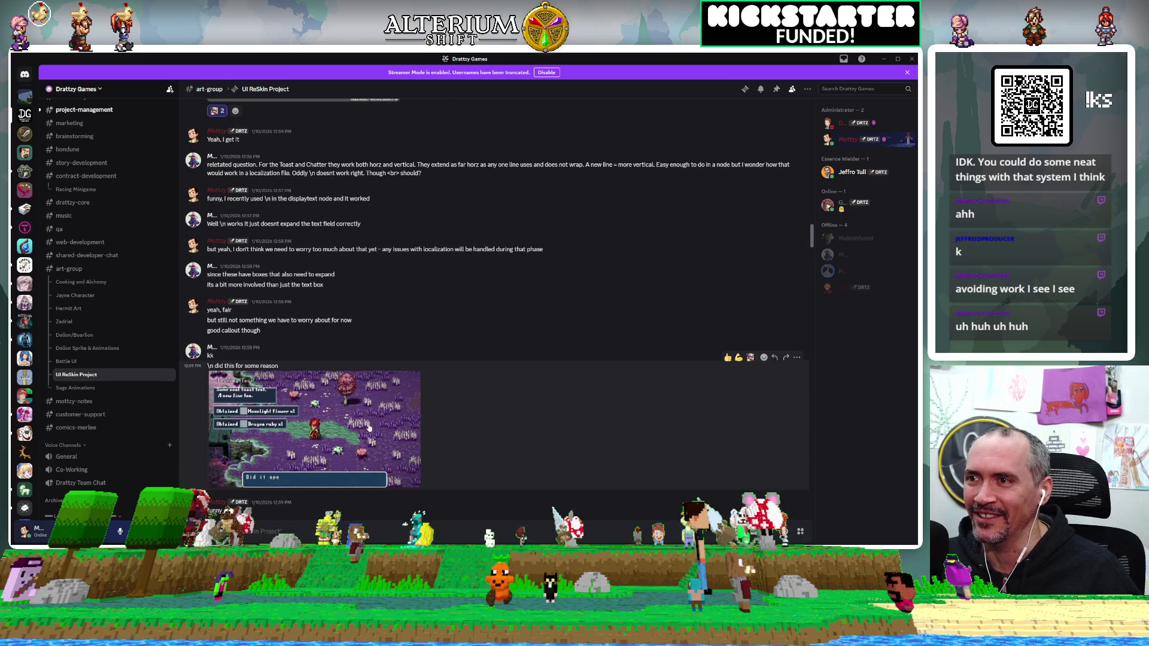
{"action": "left_click", "coordinate": [312, 419]}
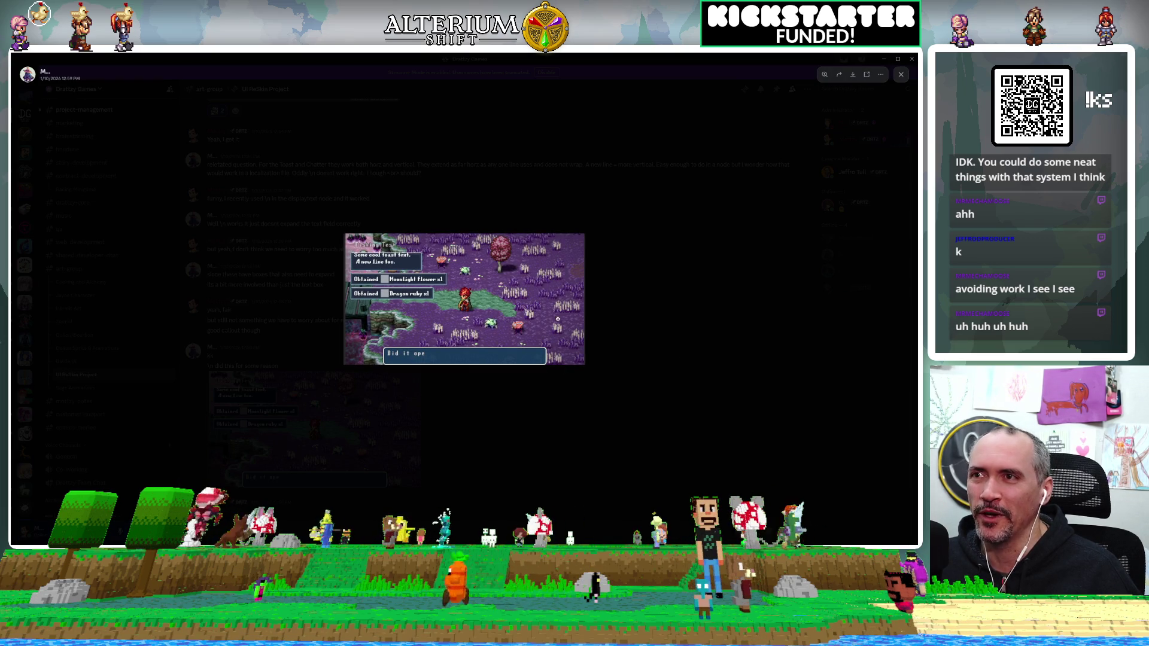
{"action": "key", "text": "Escape"}
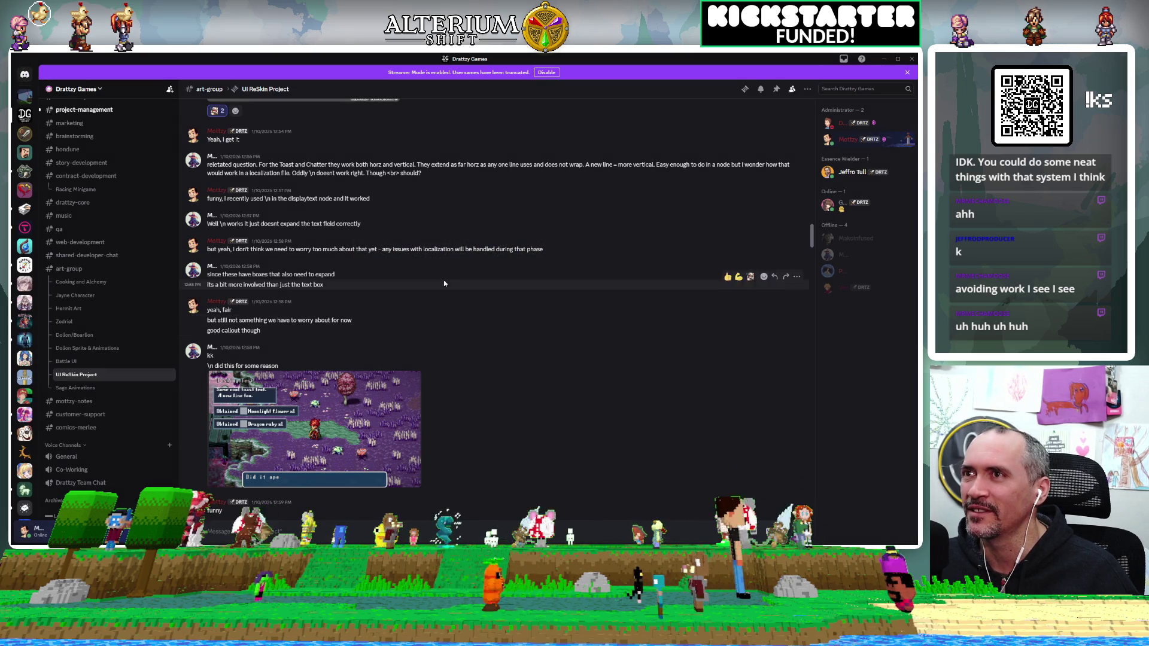
{"action": "scroll", "coordinate": [444, 283], "scroll_direction": "up", "scroll_amount": 15}
{"action": "scroll", "coordinate": [444, 284], "scroll_direction": "up", "scroll_amount": 10}
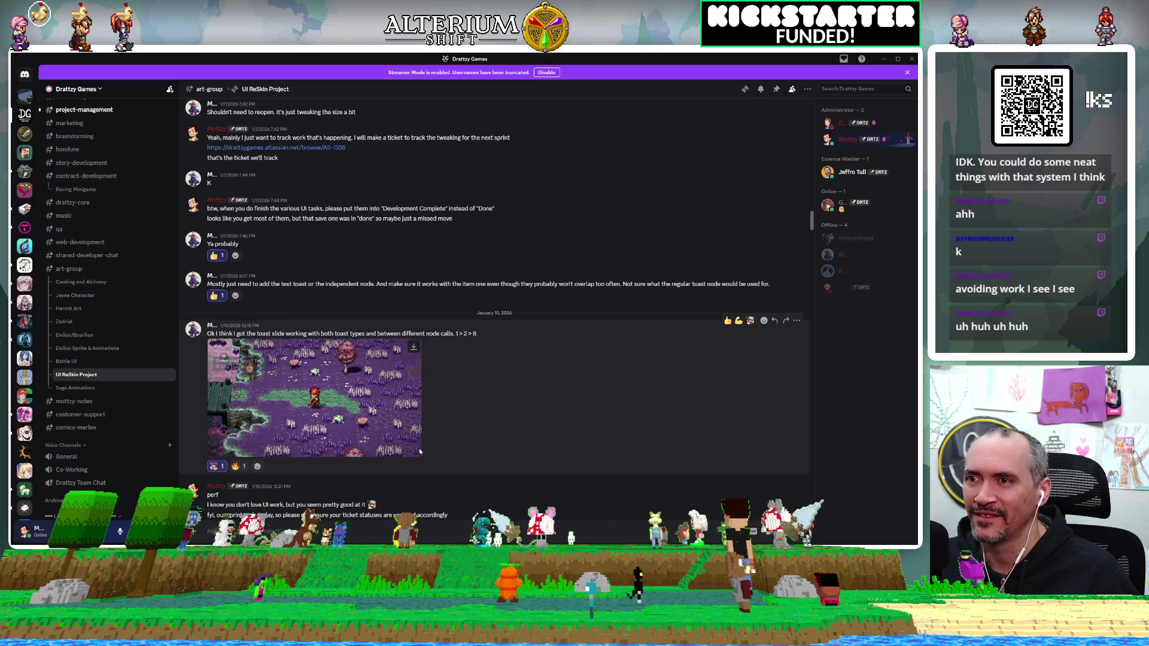
Step: Watch the toast slide clip, then the January 6 background NPC conversation clip, full screen
{"action": "left_click", "coordinate": [412, 451]}
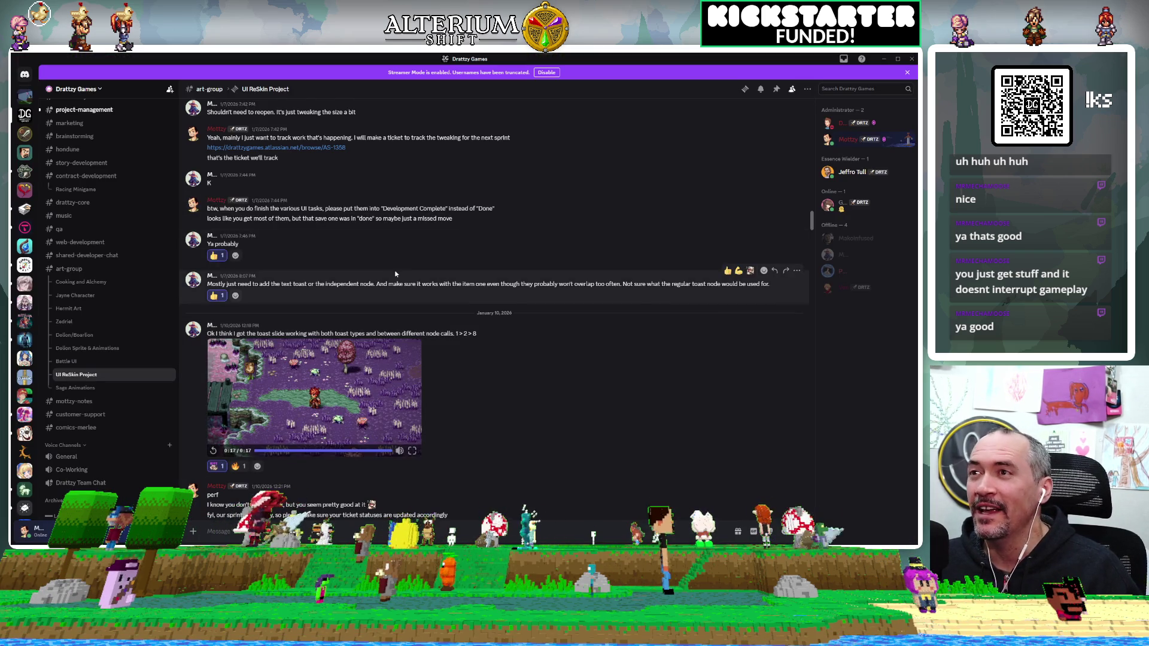
{"action": "scroll", "coordinate": [394, 274], "scroll_direction": "up", "scroll_amount": 5}
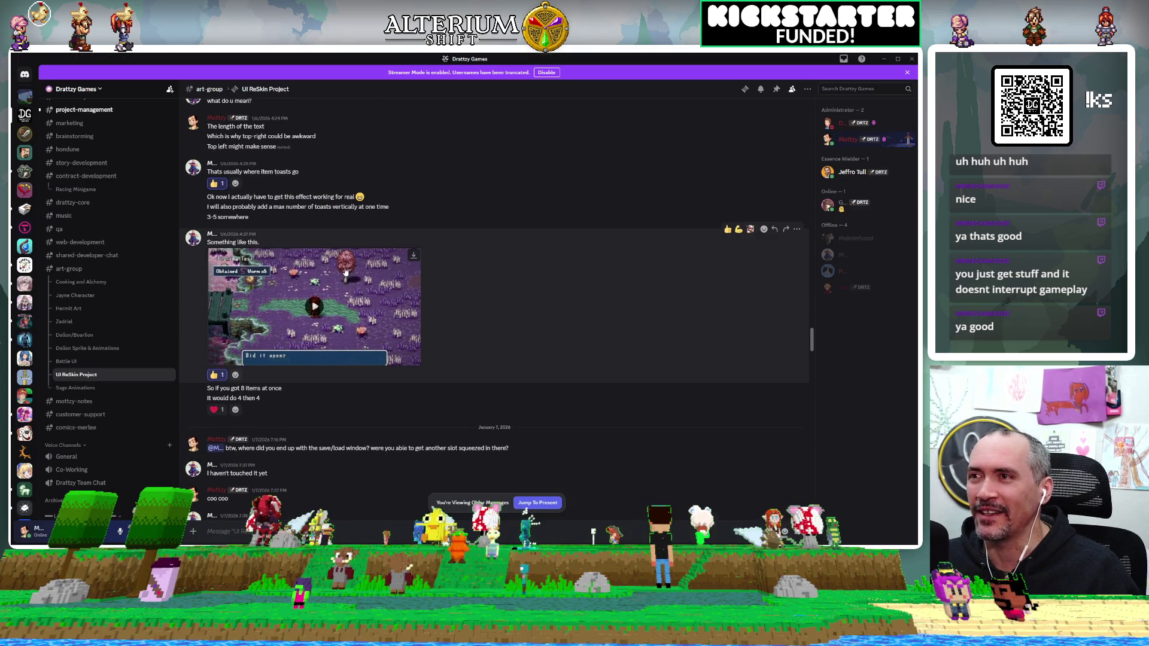
{"action": "scroll", "coordinate": [344, 273], "scroll_direction": "up", "scroll_amount": 8}
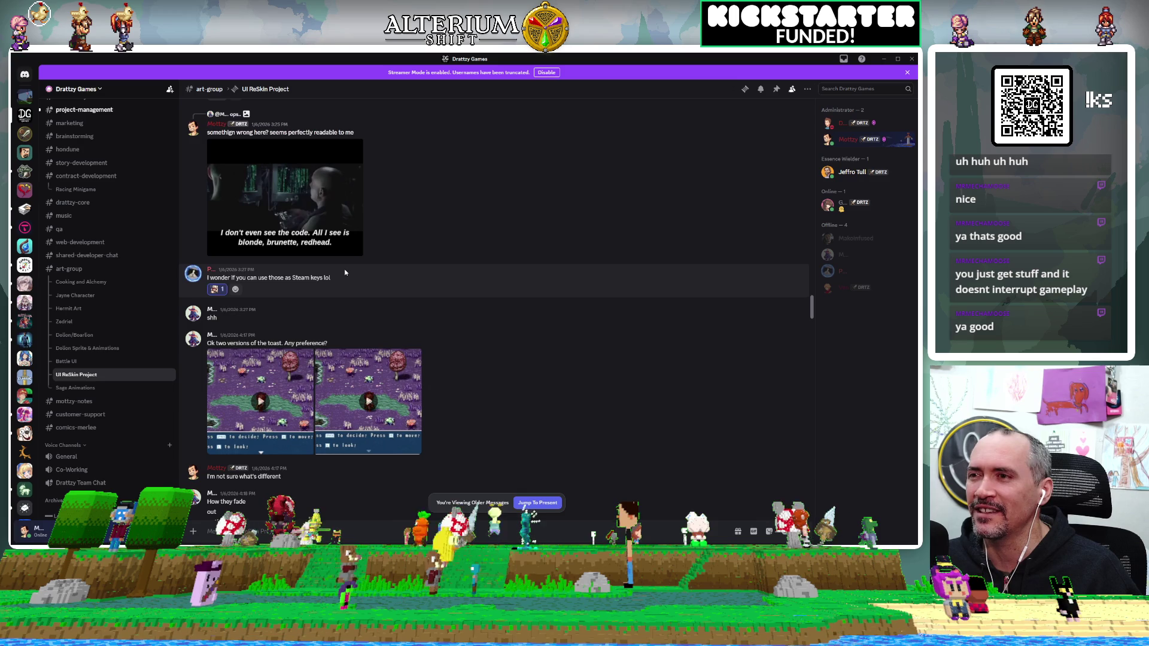
{"action": "scroll", "coordinate": [345, 272], "scroll_direction": "up", "scroll_amount": 10}
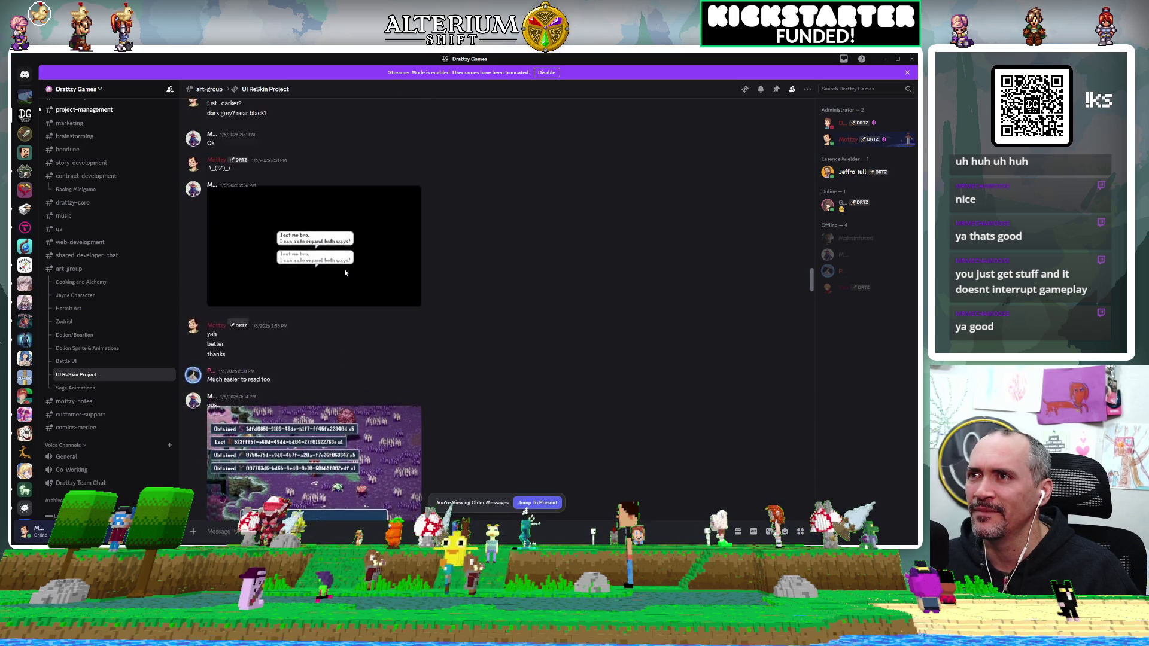
{"action": "scroll", "coordinate": [344, 273], "scroll_direction": "up", "scroll_amount": 5}
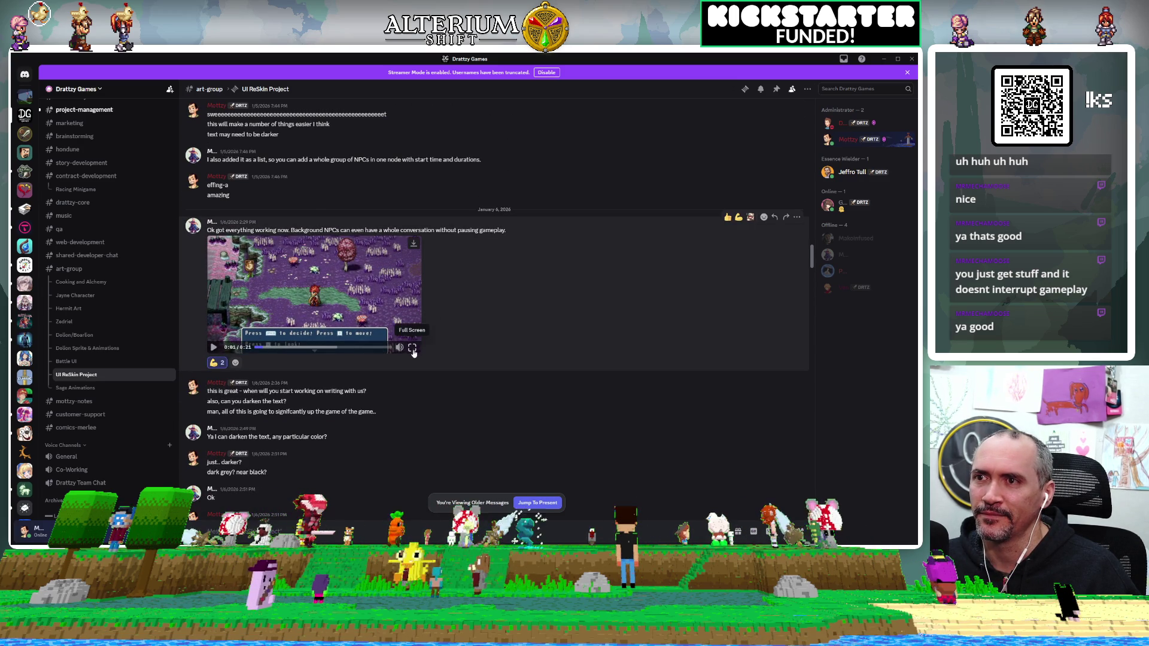
{"action": "left_click", "coordinate": [413, 348]}
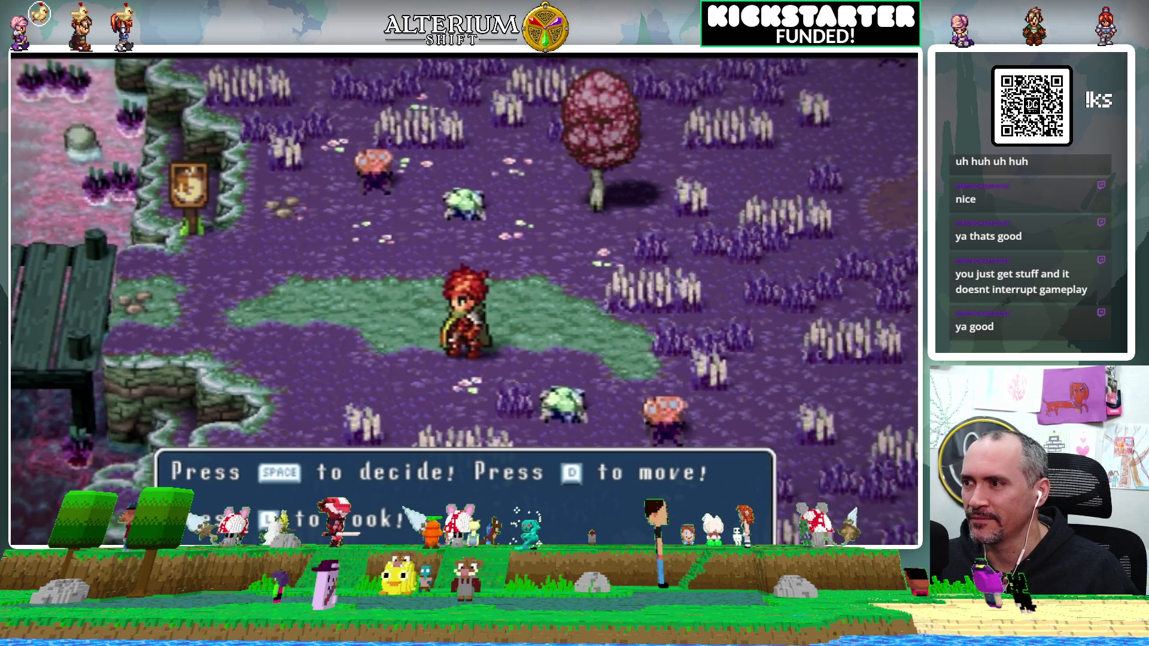
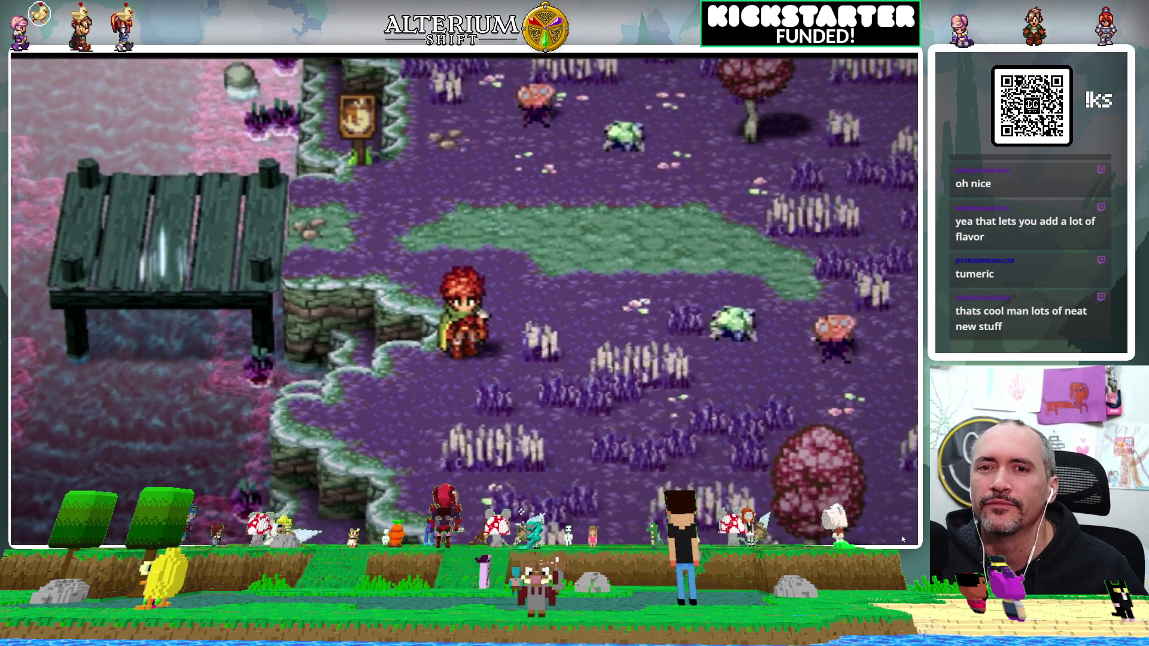
Step: Exit the fullscreen game video, switch to Cooking and Alchemy, and view the RECIPES screenshot enlarged
{"action": "key", "text": "Escape"}
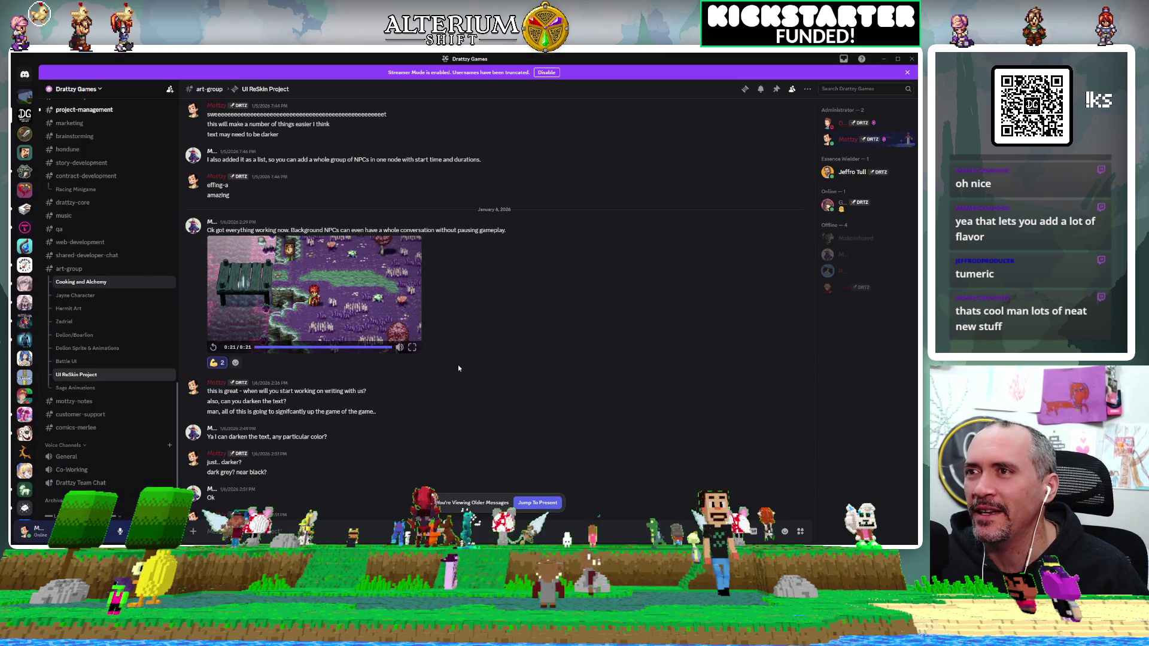
{"action": "key", "text": "alt+shift+Up"}
{"action": "left_click", "coordinate": [338, 454]}
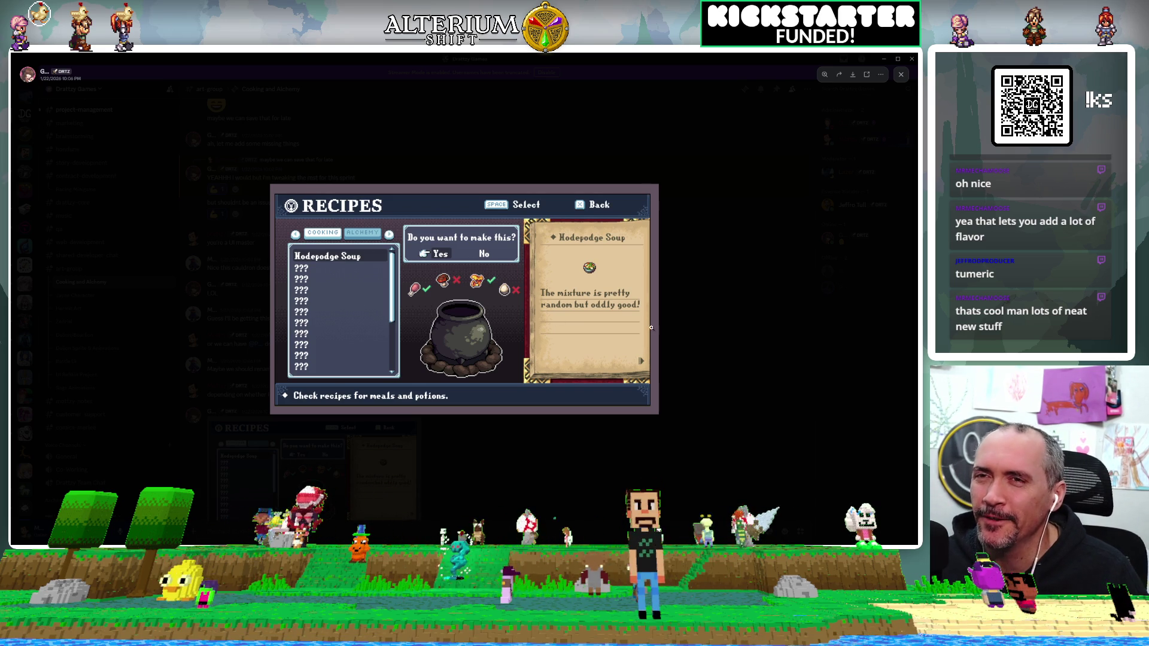
{"action": "left_click", "coordinate": [746, 367]}
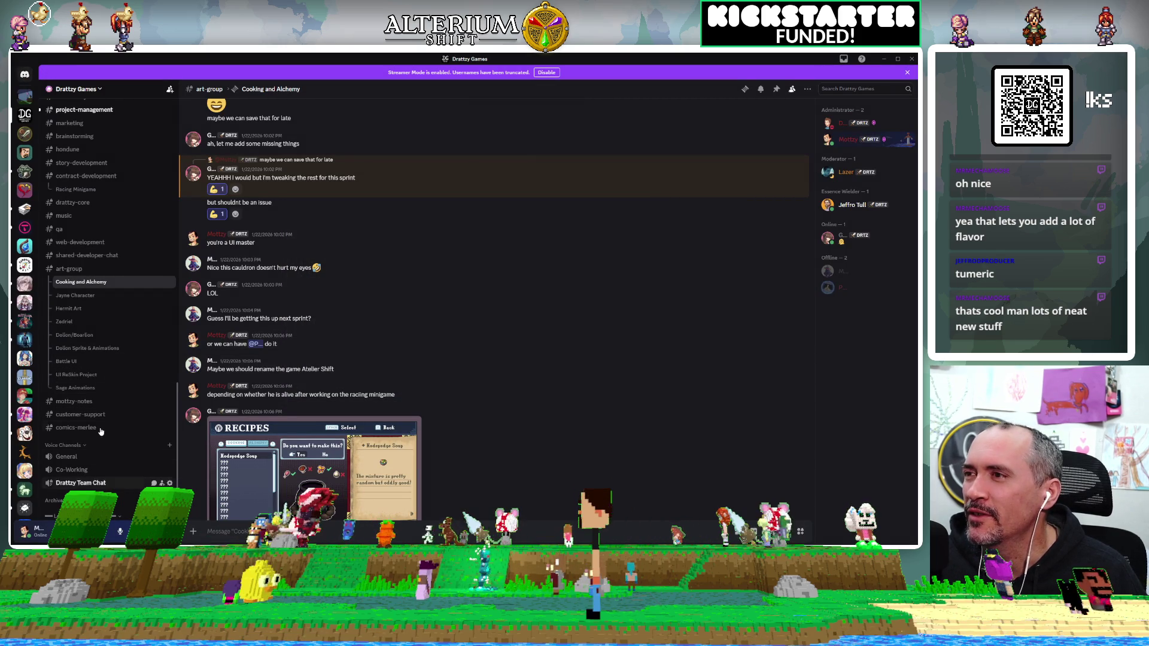
Step: View the enlarged dolion win animation in Dolion Sprite & Animations, then restore and minimize Discord
{"action": "left_click", "coordinate": [64, 350]}
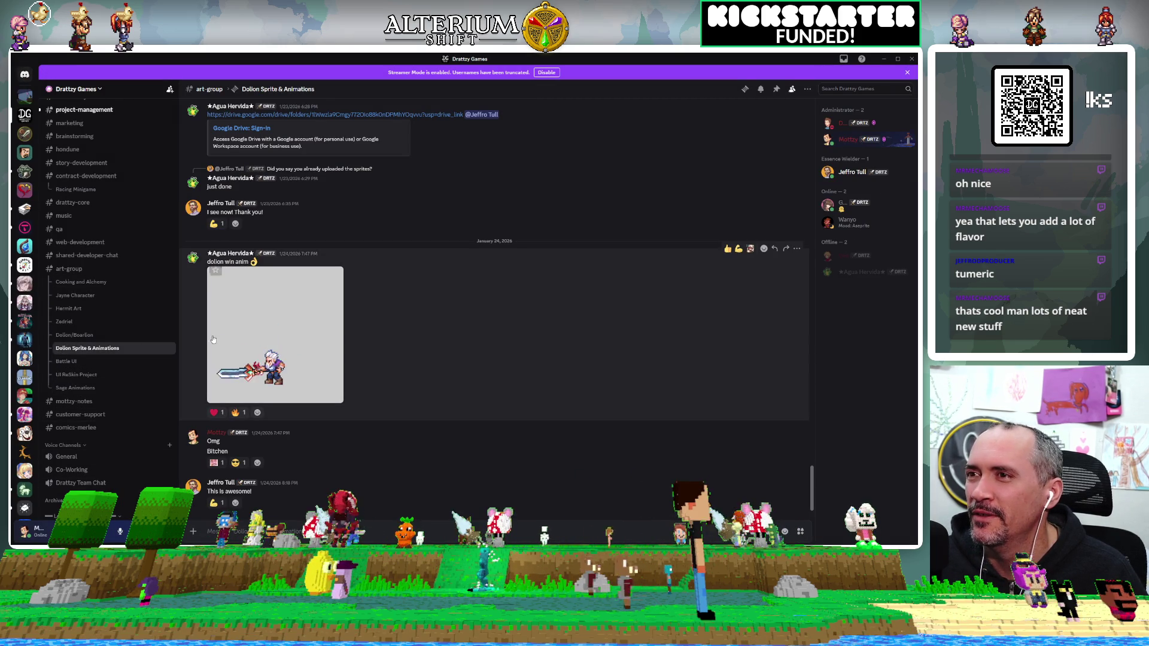
{"action": "left_click", "coordinate": [295, 344]}
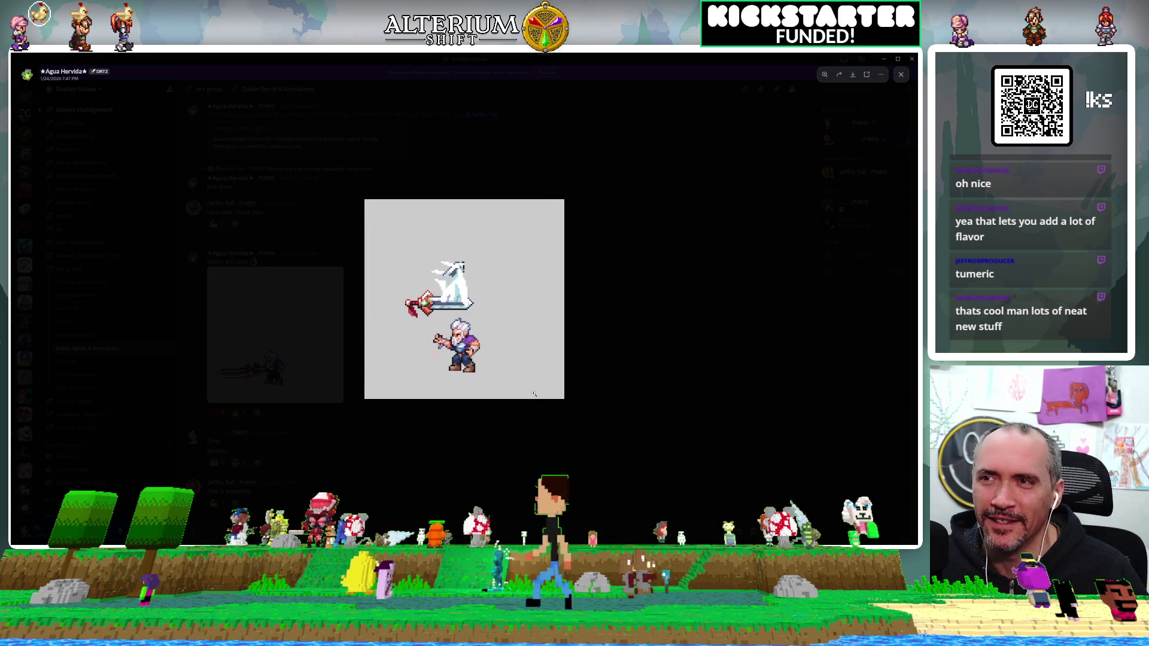
{"action": "left_click", "coordinate": [645, 358]}
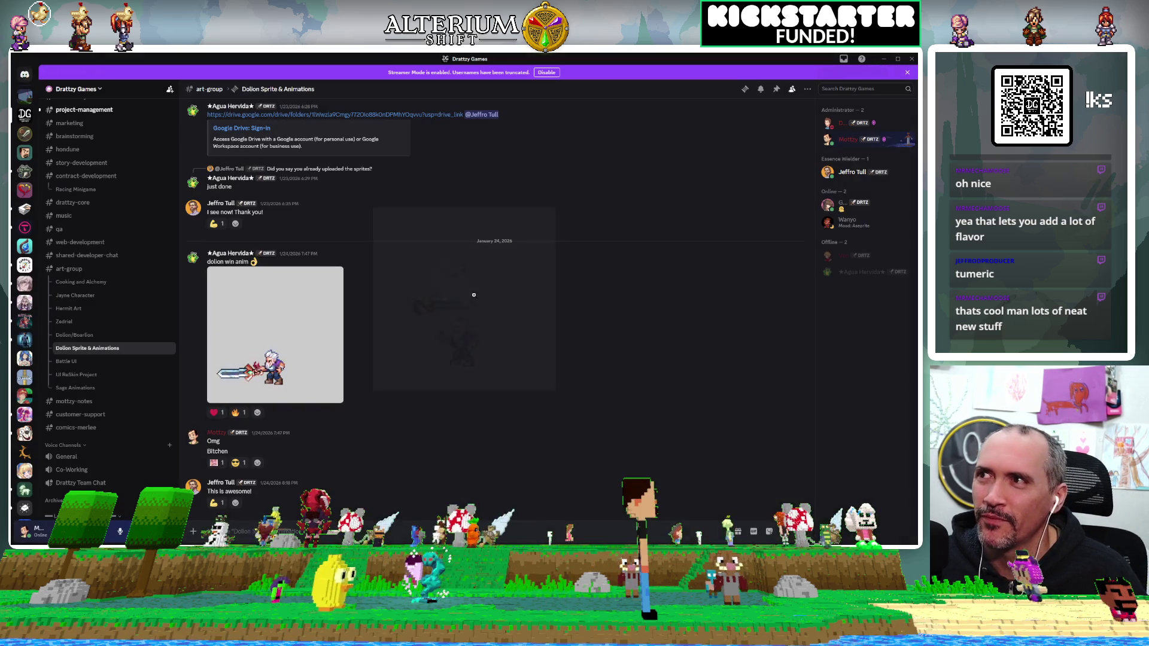
{"action": "left_click", "coordinate": [897, 59]}
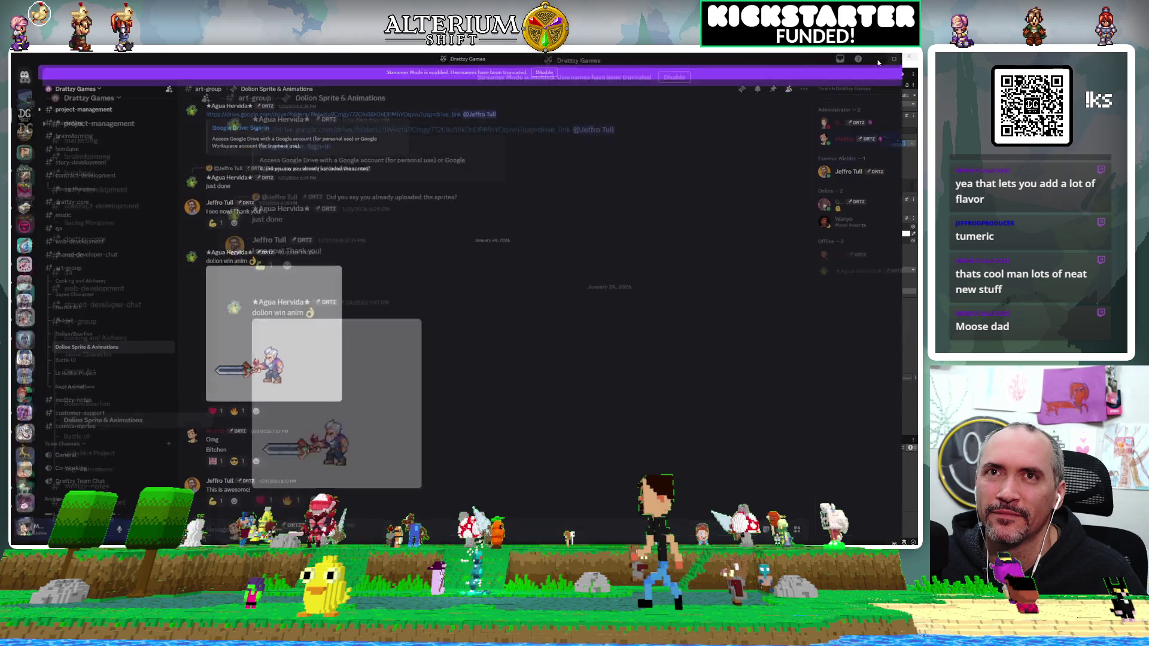
{"action": "left_click", "coordinate": [690, 59]}
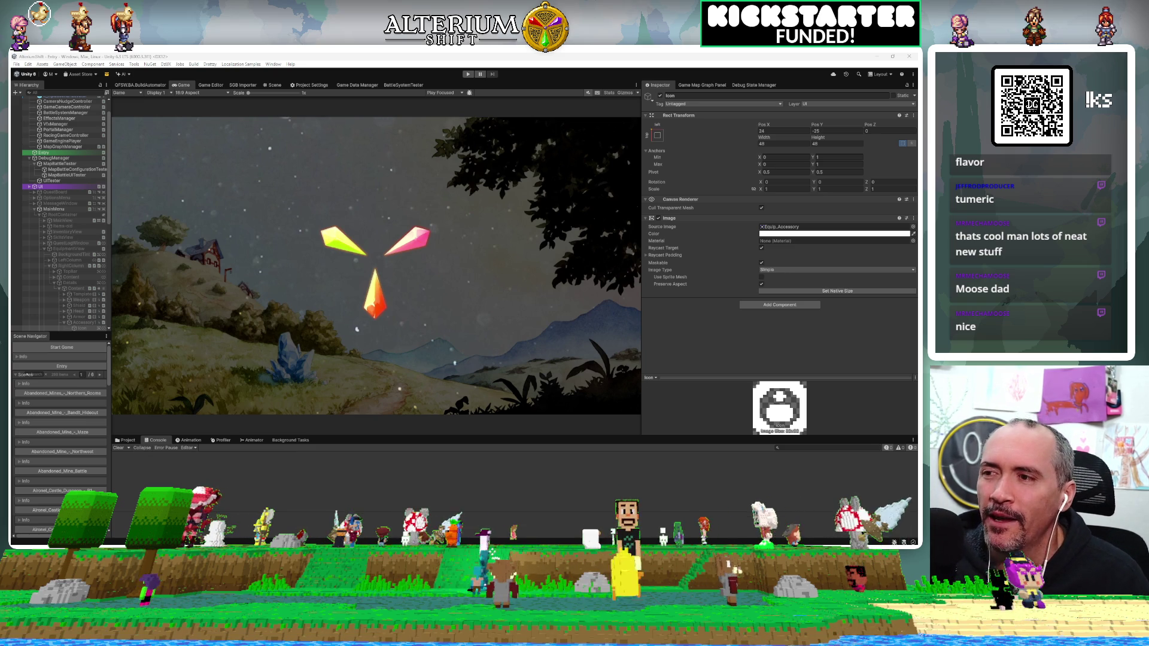
Step: Bring the Drattzy Games site to the front, scroll toward Team, and maximize Chrome
{"action": "mouse_move", "coordinate": [243, 545]}
{"action": "left_click", "coordinate": [242, 517]}
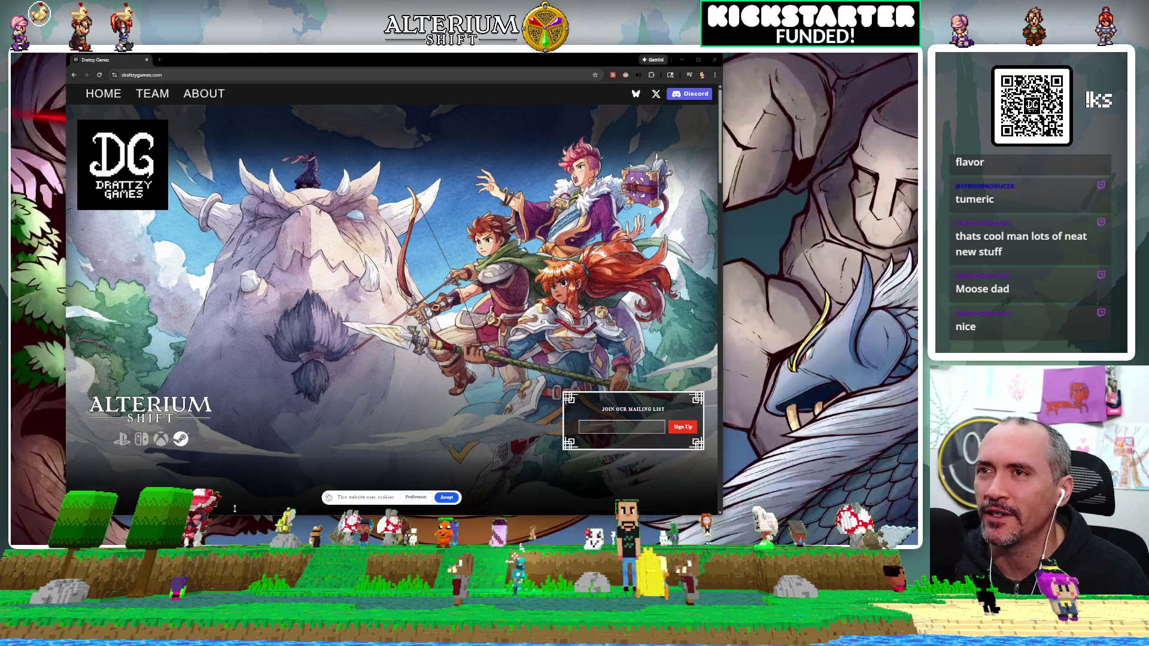
{"action": "scroll", "coordinate": [558, 179], "scroll_direction": "down", "scroll_amount": 5}
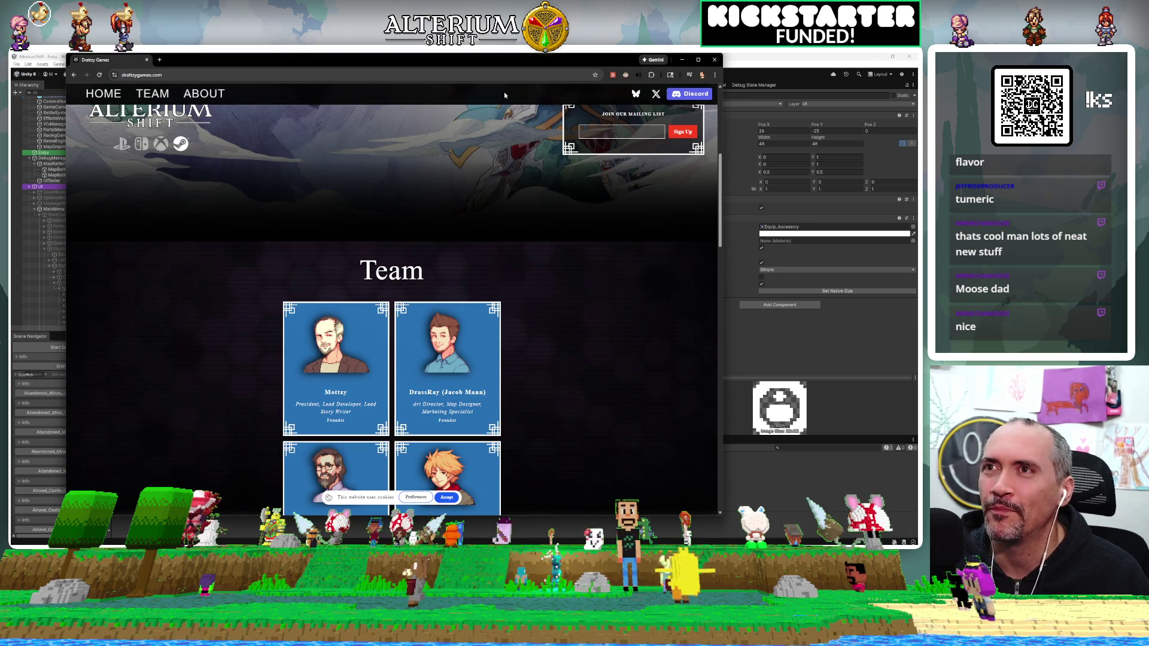
{"action": "double_click", "coordinate": [511, 61]}
Step: Browse the Team page's developer and contributor cards, then return to Unity
{"action": "scroll", "coordinate": [602, 329], "scroll_direction": "down", "scroll_amount": 3}
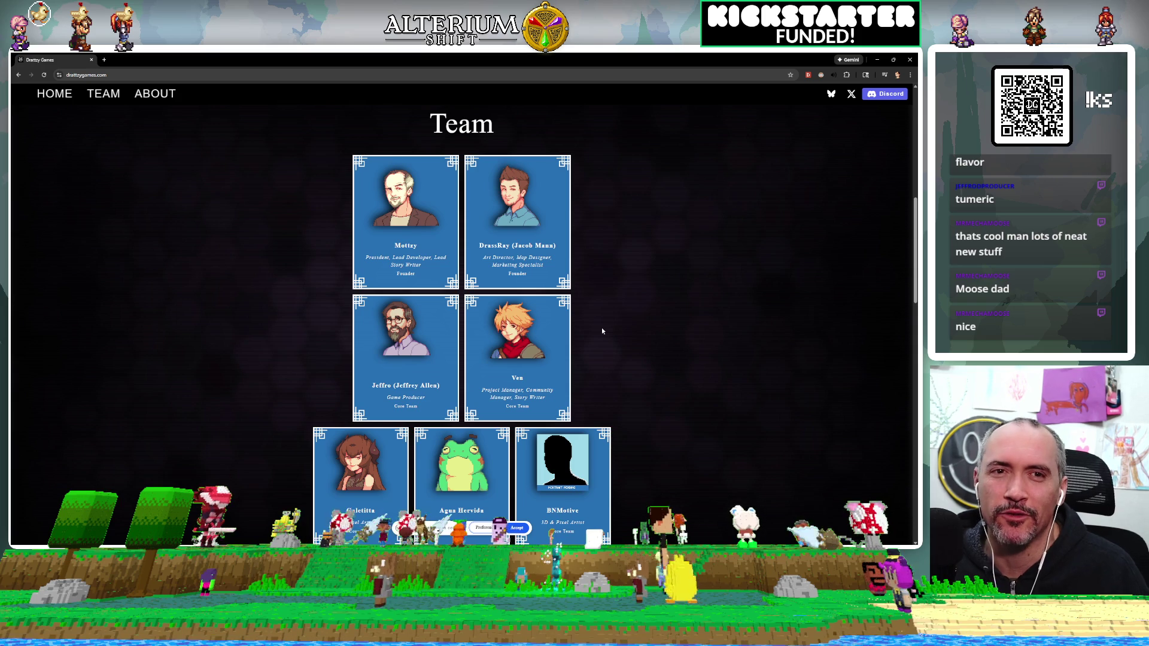
{"action": "mouse_move", "coordinate": [395, 347]}
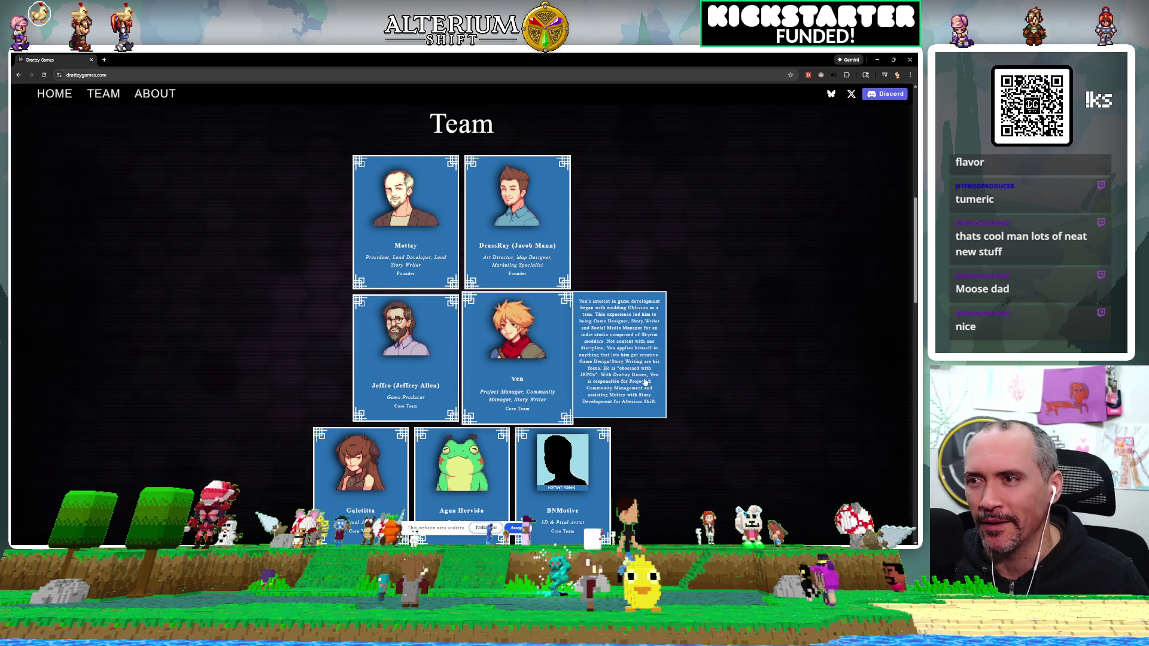
{"action": "scroll", "coordinate": [571, 361], "scroll_direction": "down", "scroll_amount": 2}
{"action": "mouse_move", "coordinate": [490, 380]}
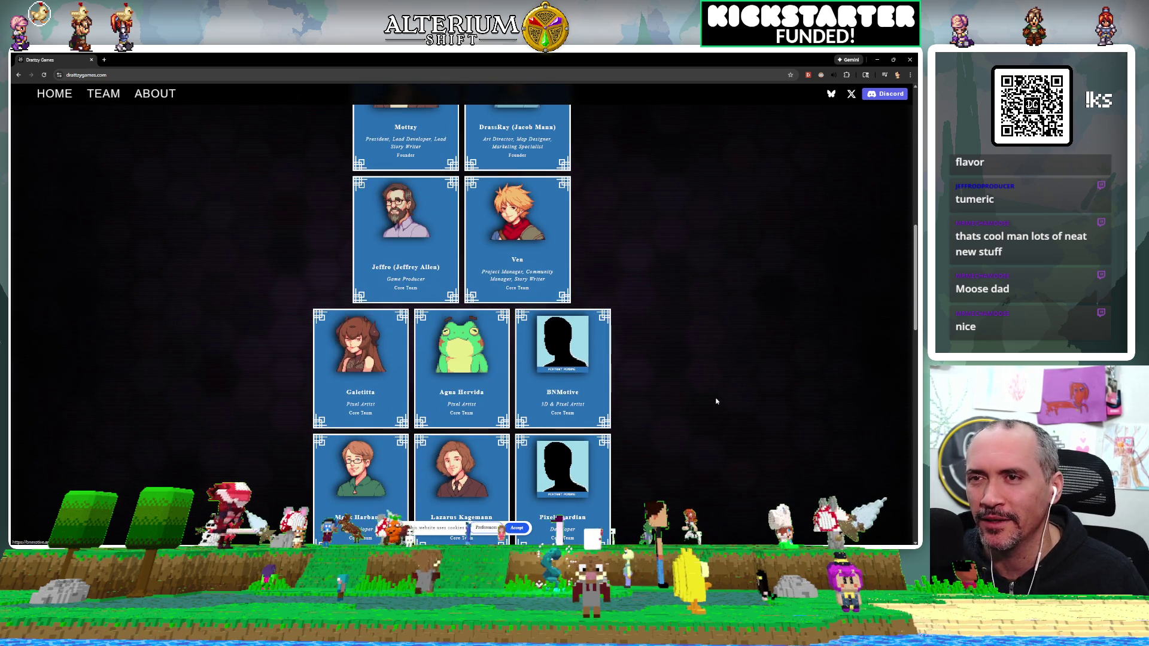
{"action": "scroll", "coordinate": [711, 400], "scroll_direction": "down", "scroll_amount": 1}
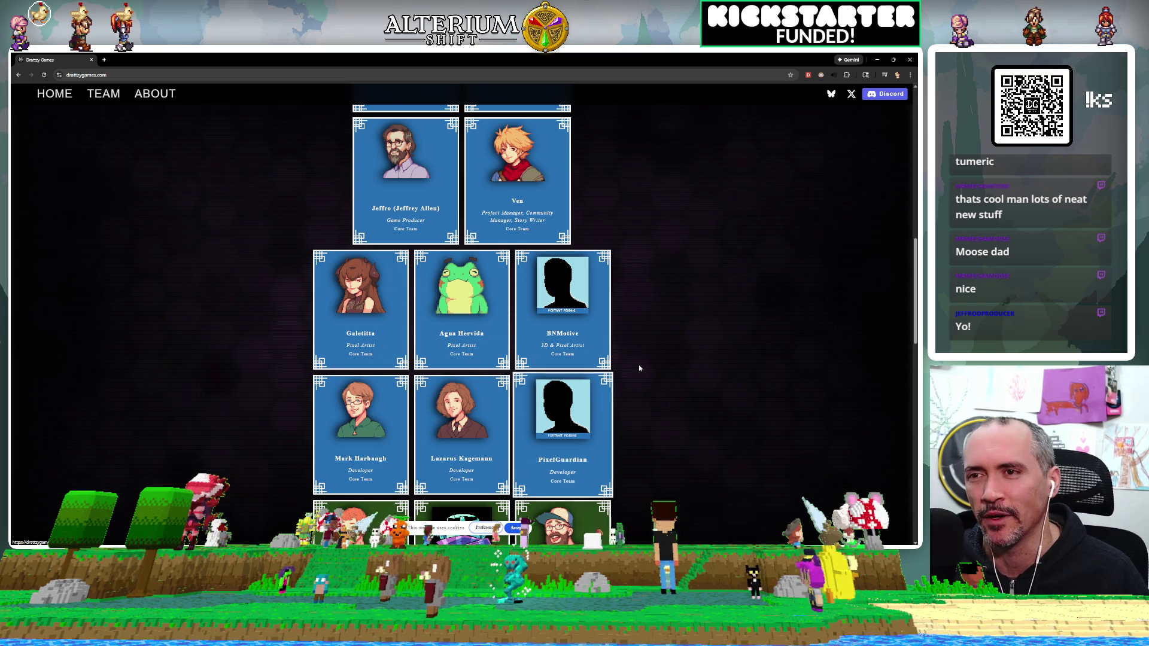
{"action": "scroll", "coordinate": [644, 350], "scroll_direction": "down", "scroll_amount": 2}
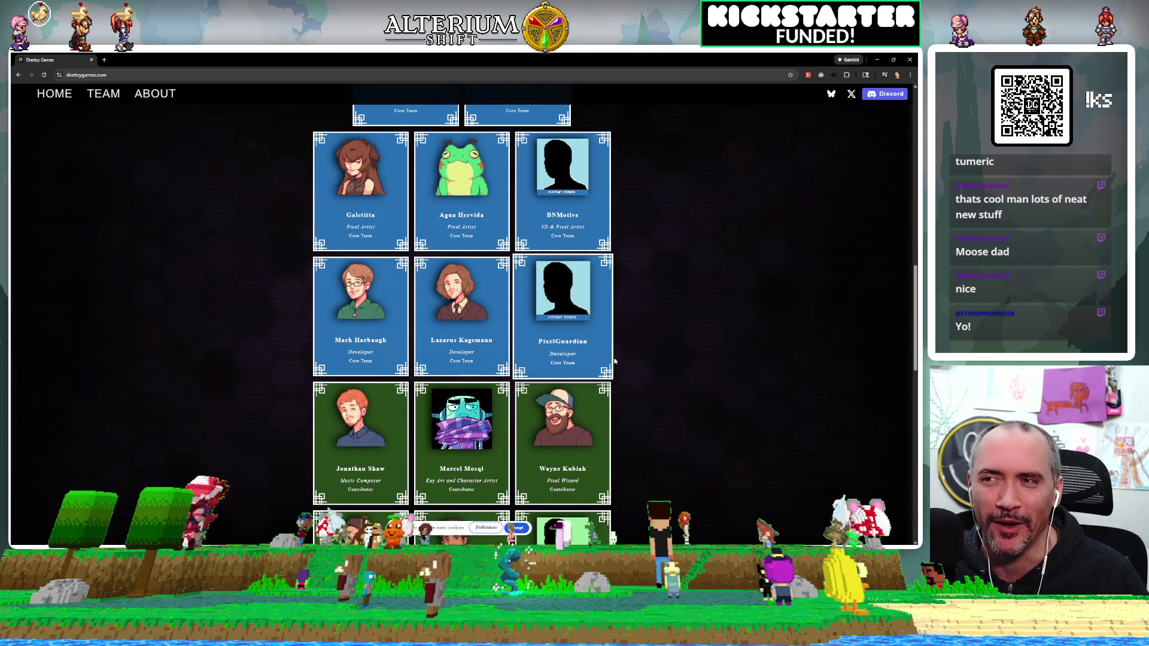
{"action": "scroll", "coordinate": [808, 307], "scroll_direction": "down", "scroll_amount": 4}
{"action": "scroll", "coordinate": [809, 308], "scroll_direction": "up", "scroll_amount": 9}
{"action": "scroll", "coordinate": [809, 307], "scroll_direction": "up", "scroll_amount": 3}
{"action": "scroll", "coordinate": [809, 307], "scroll_direction": "down", "scroll_amount": 6}
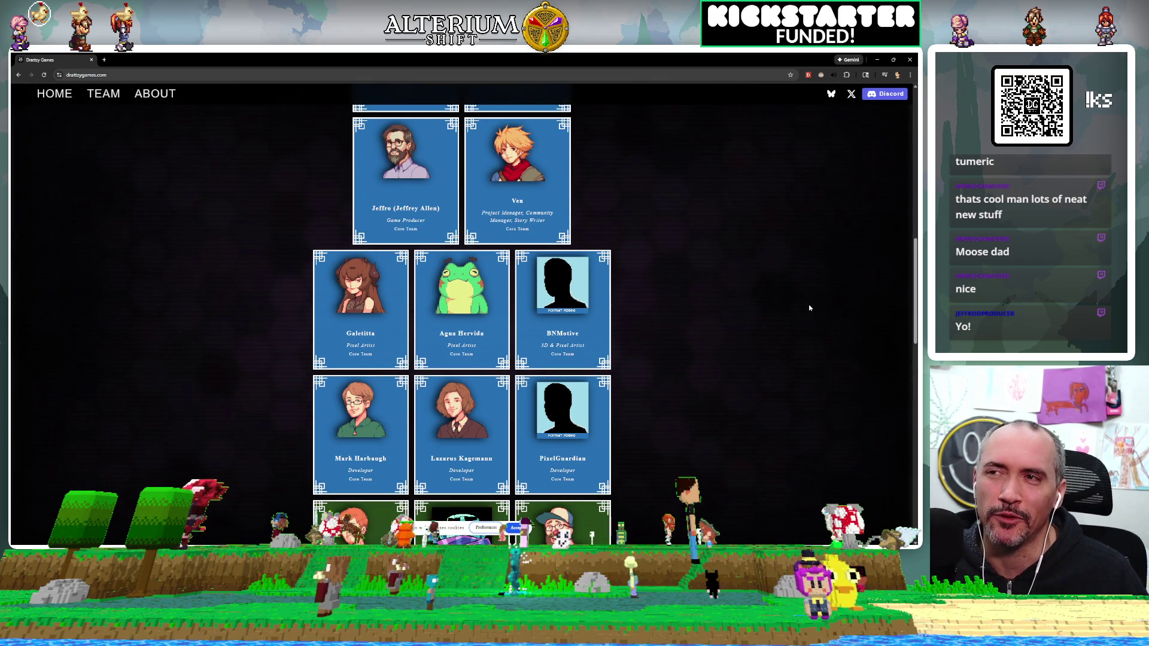
{"action": "scroll", "coordinate": [809, 308], "scroll_direction": "up", "scroll_amount": 1}
{"action": "scroll", "coordinate": [809, 308], "scroll_direction": "up", "scroll_amount": 4}
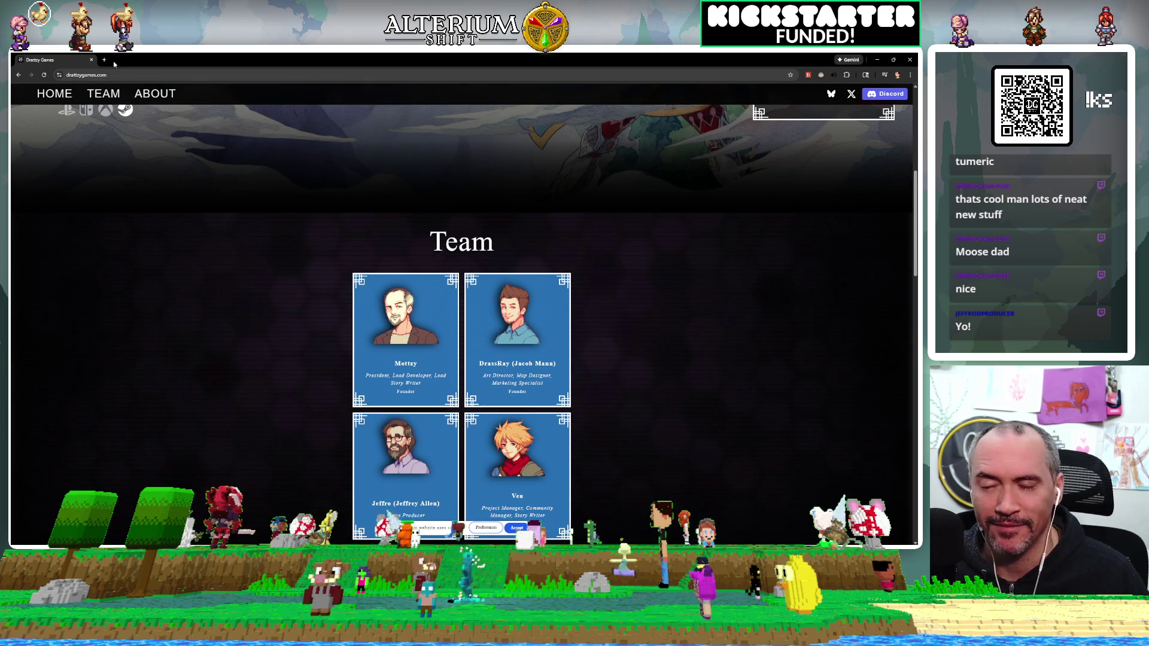
{"action": "key", "text": "alt+Tab"}
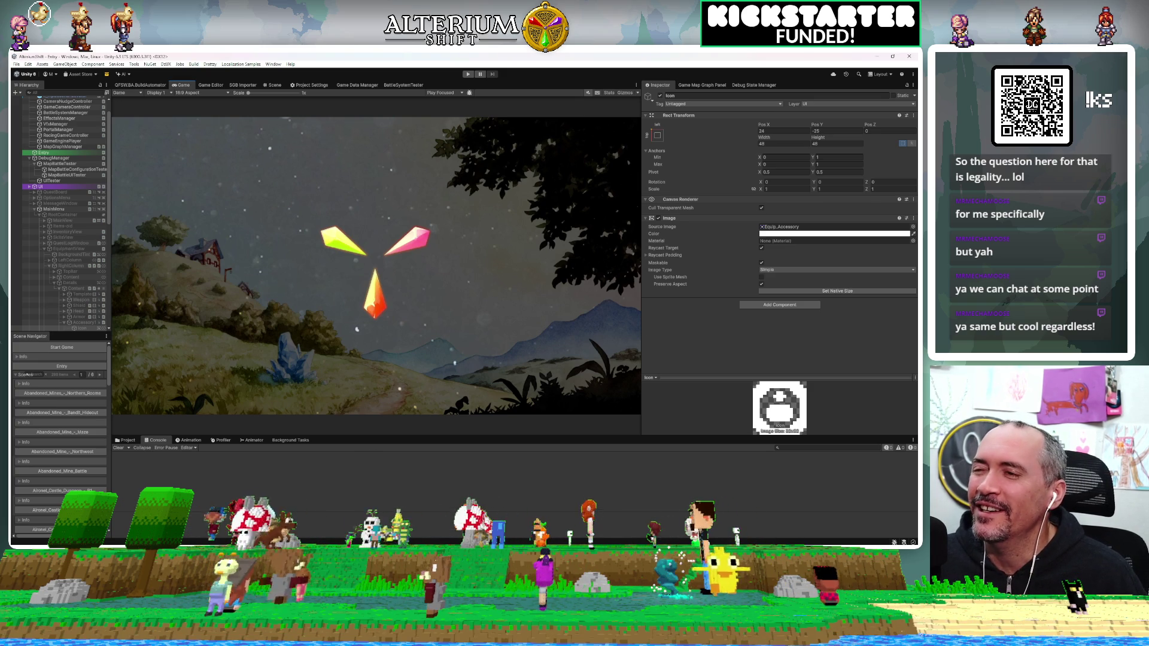
Step: Glance at the BattleAI property in Rider and come back to Unity Editor
{"action": "key", "text": "alt+Tab"}
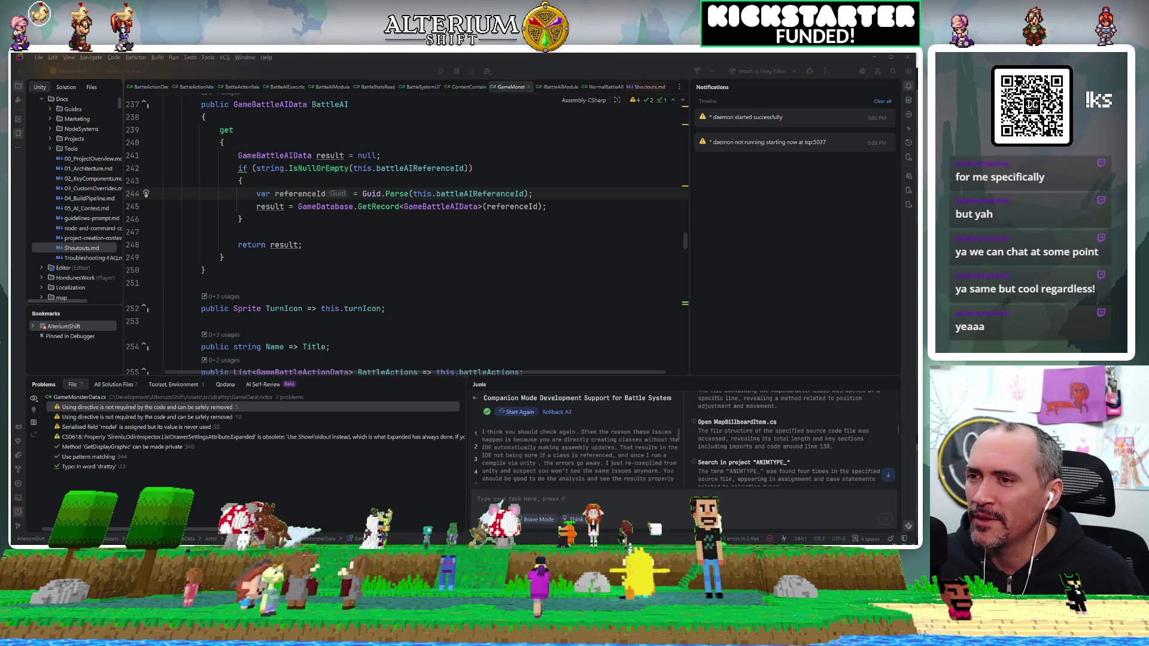
{"action": "key", "text": "alt+Tab"}
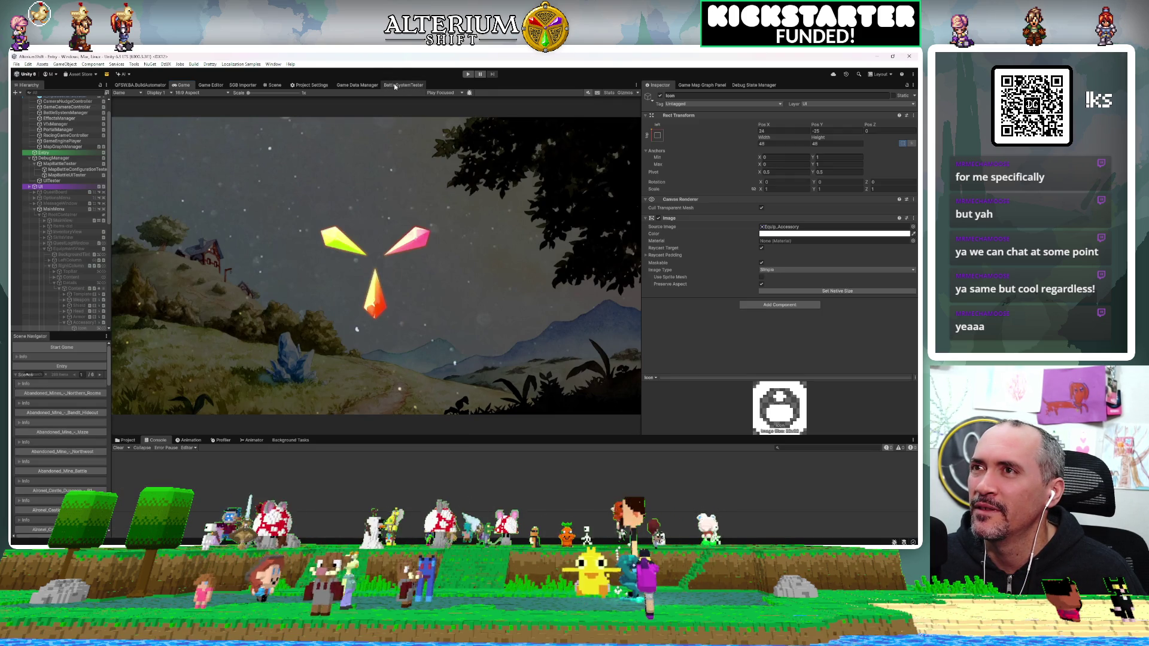
Step: In the Game Editor, clear the 'sh' map search, open Actor data, and select Shrubi under Characters
{"action": "left_click", "coordinate": [210, 84]}
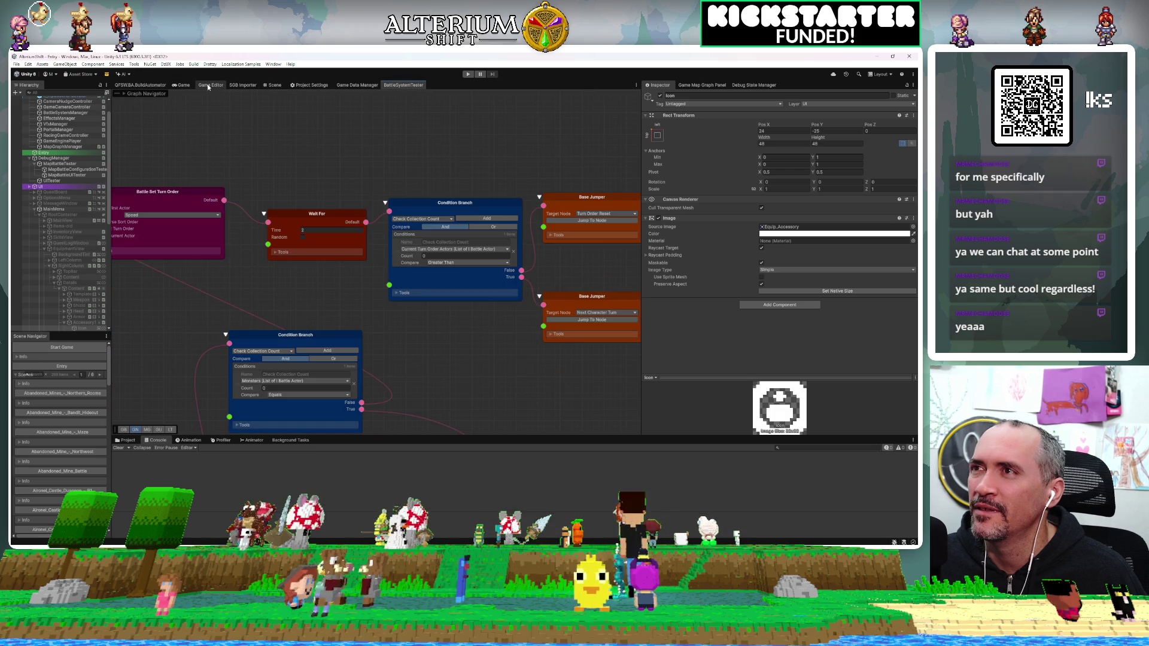
{"action": "type", "text": "sh"}
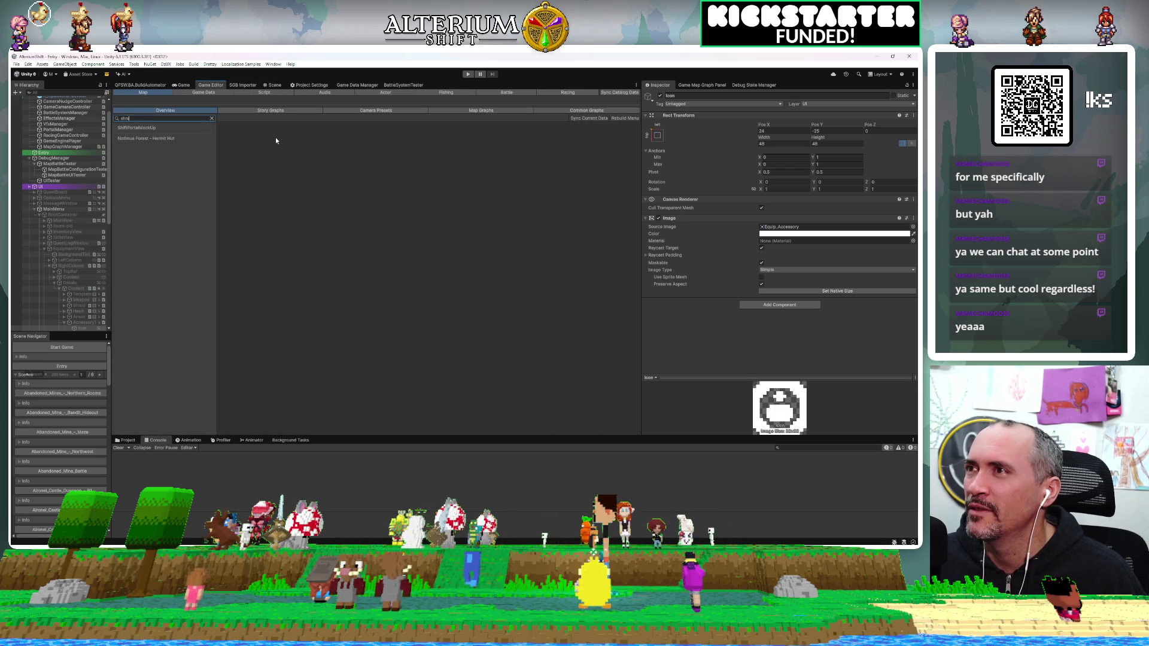
{"action": "key", "text": "BackSpace"}
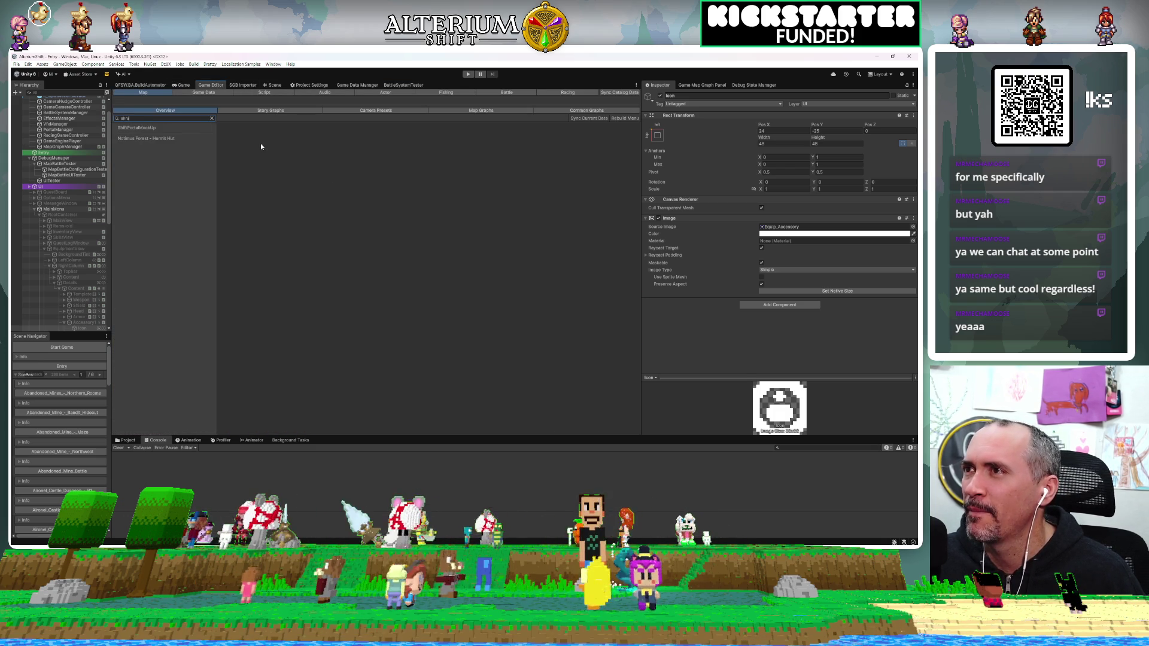
{"action": "key", "text": "BackSpace"}
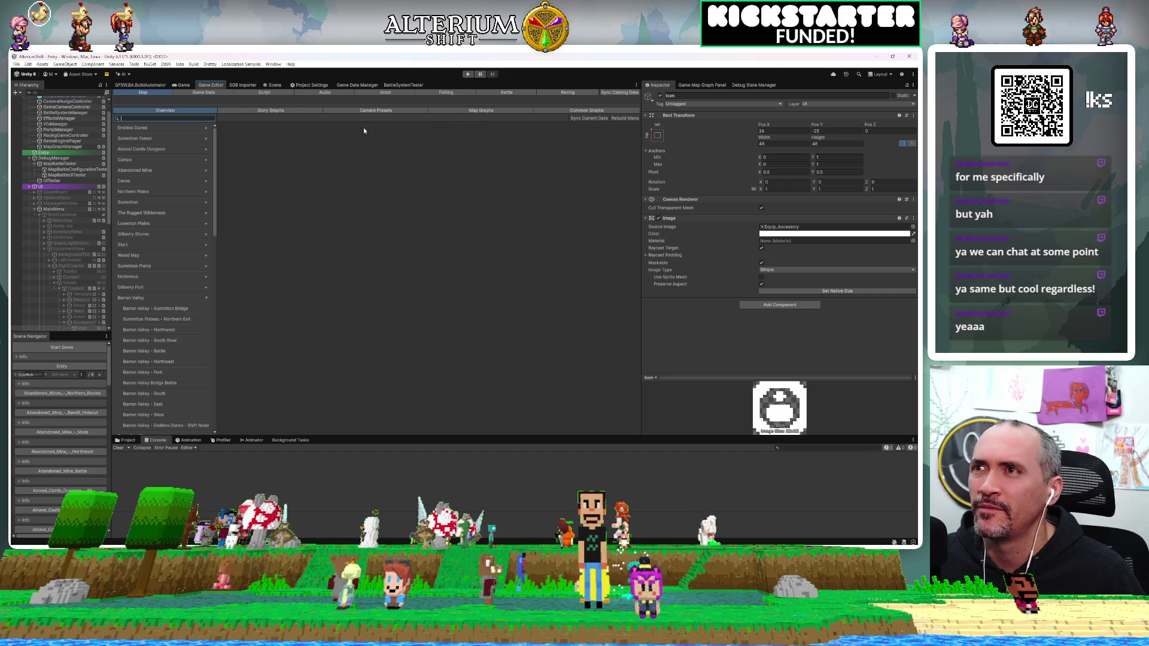
{"action": "left_click", "coordinate": [377, 91]}
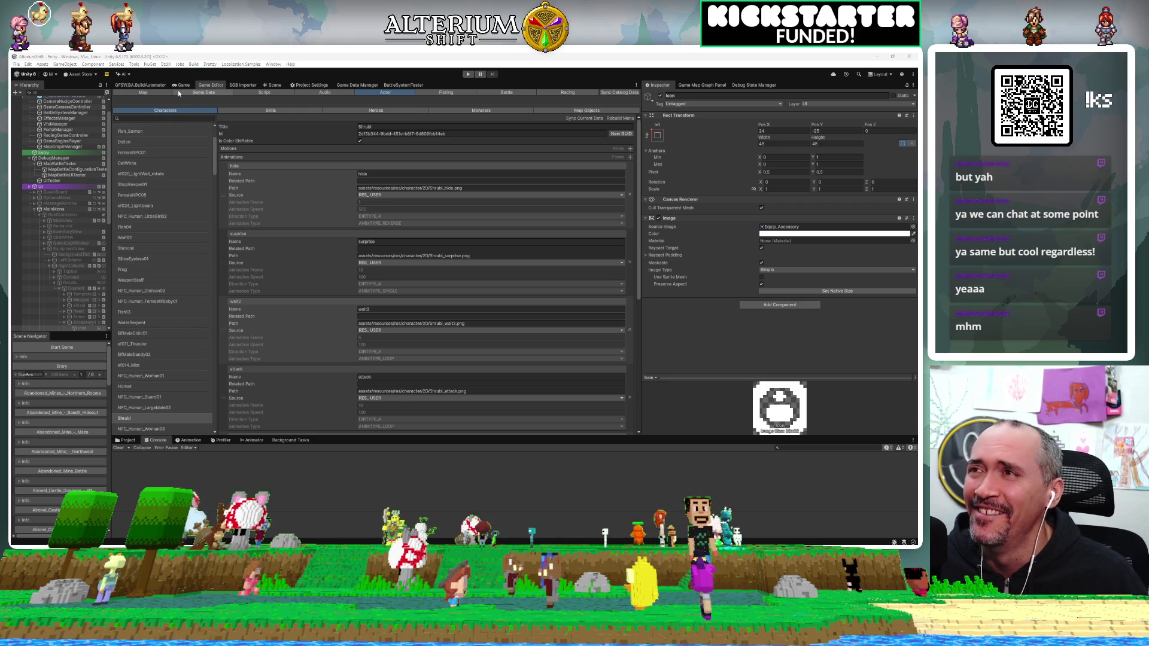
{"action": "left_click", "coordinate": [490, 110]}
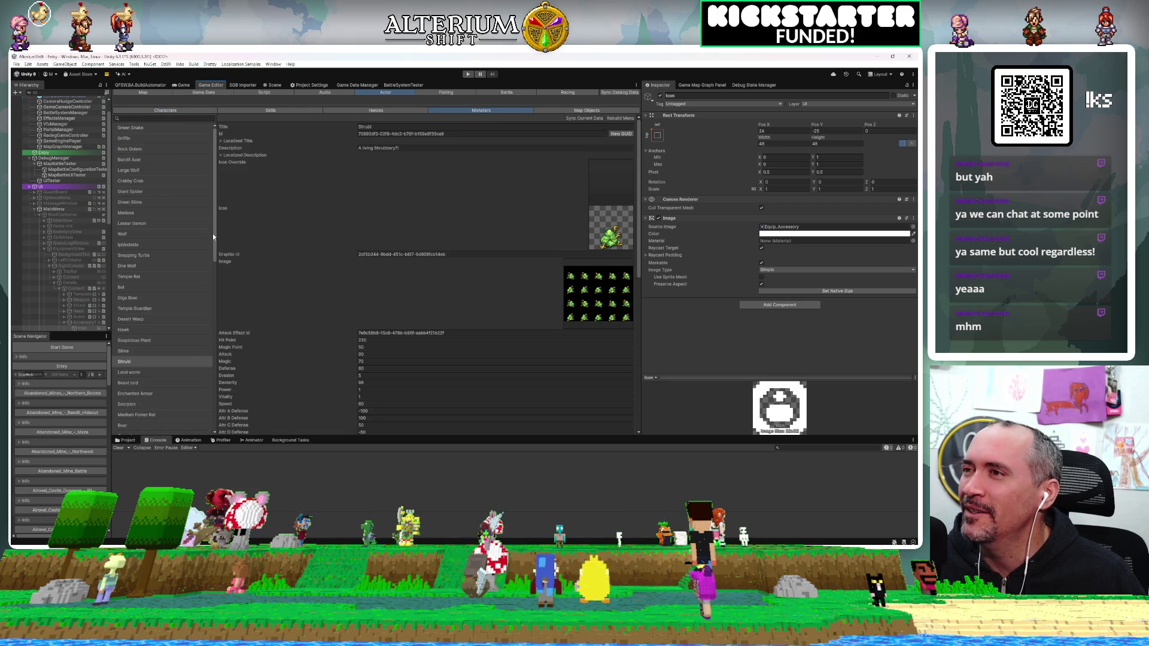
Step: Set Shrubi's Battle AI Reference Id to Test Battle AI, then switch to Rider
{"action": "scroll", "coordinate": [395, 292], "scroll_direction": "down", "scroll_amount": 10}
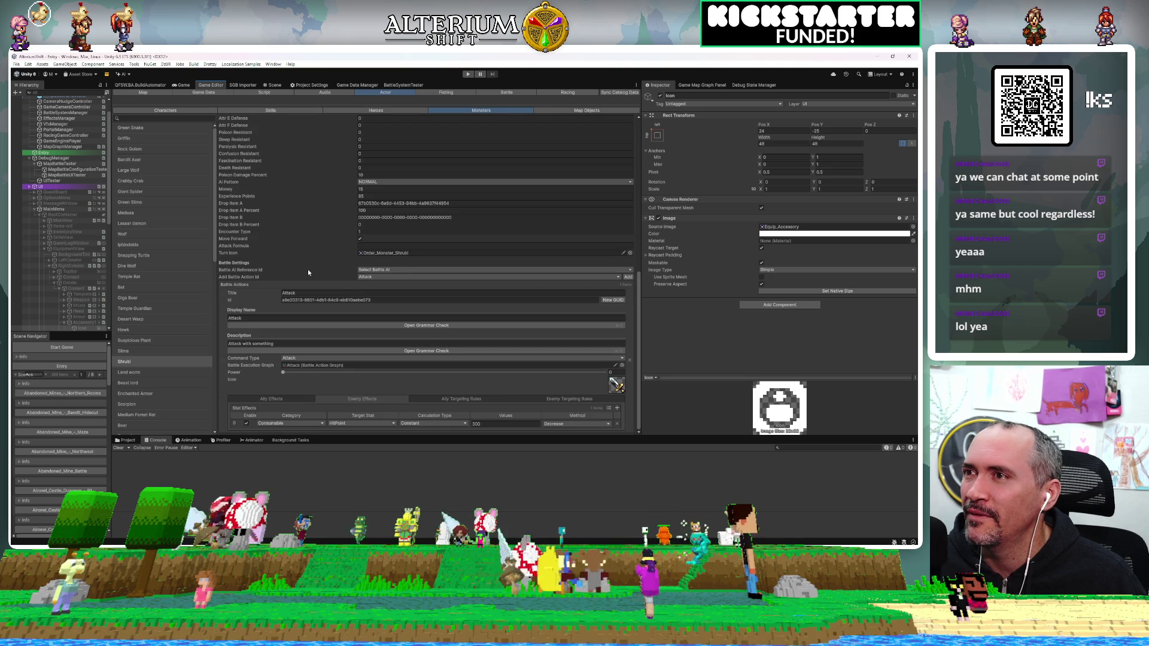
{"action": "left_click", "coordinate": [396, 269]}
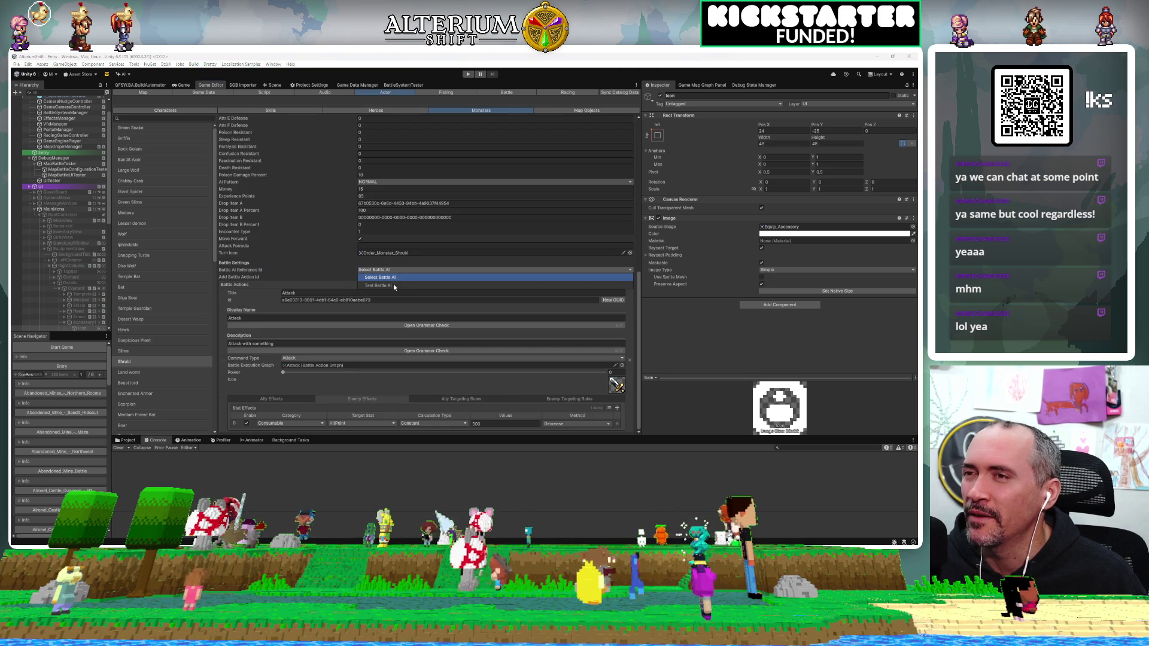
{"action": "left_click", "coordinate": [393, 284]}
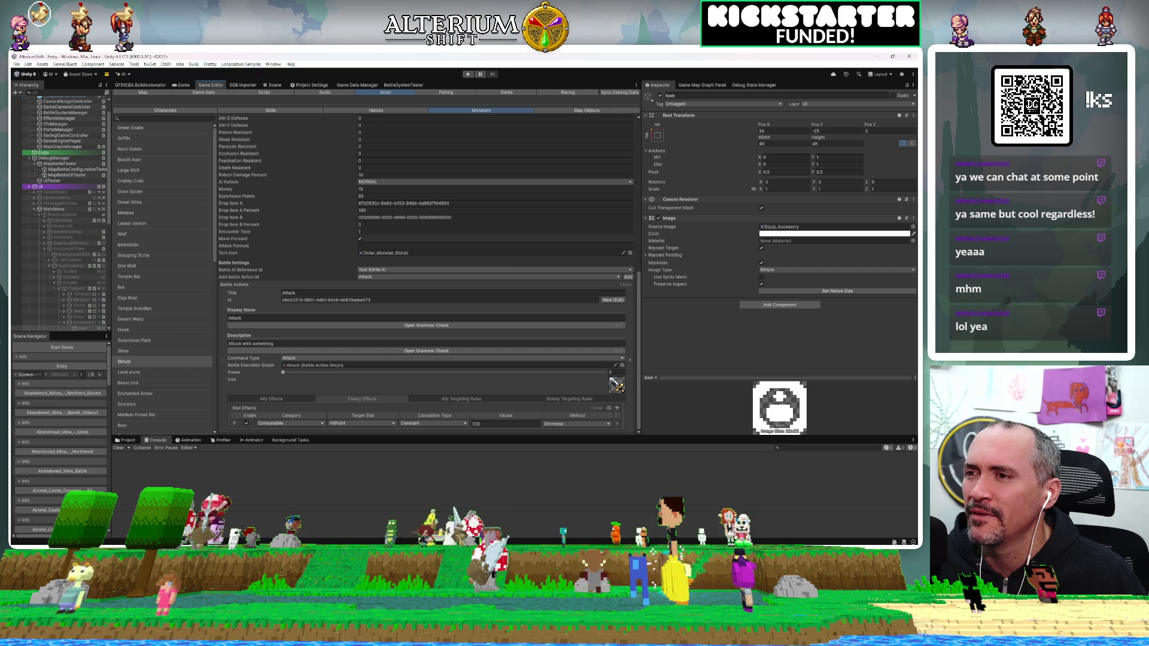
{"action": "key", "text": "alt+Tab"}
{"action": "key", "text": "ctrl+shift+t"}
{"action": "type", "text": "gamemonster"}
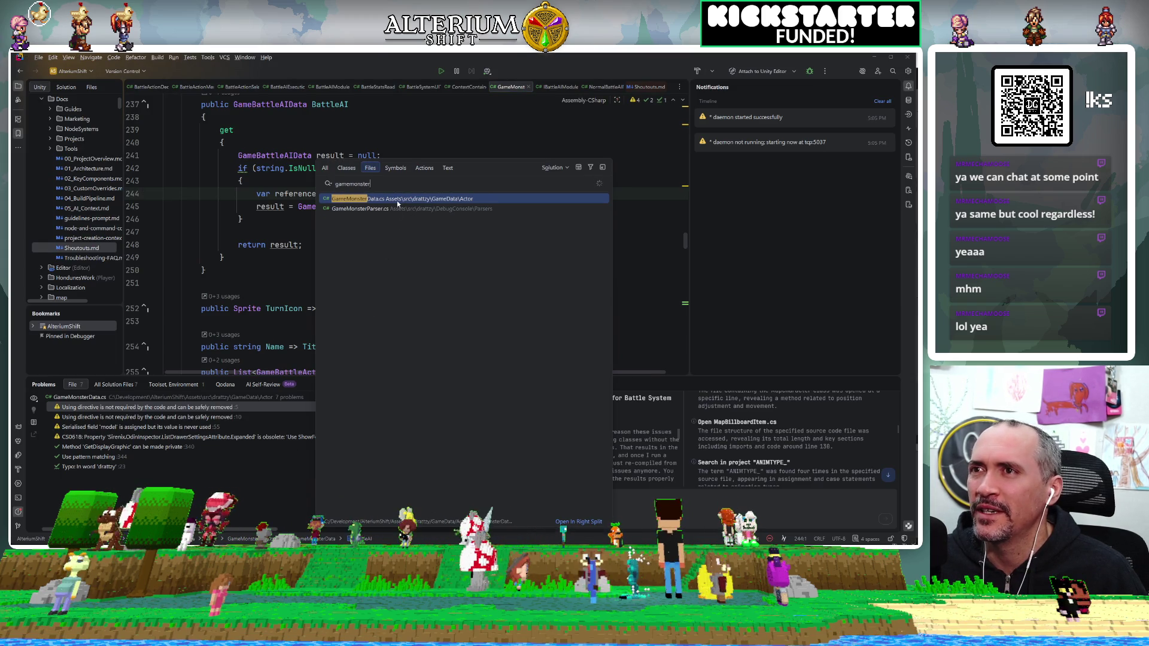
{"action": "left_click", "coordinate": [398, 199]}
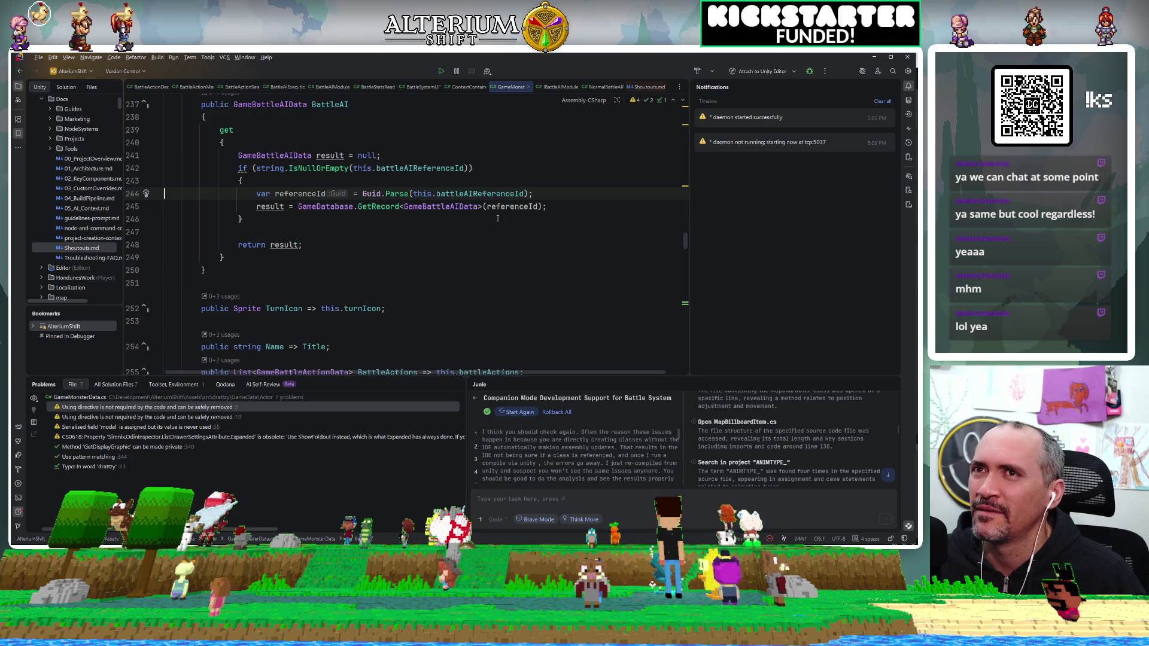
{"action": "scroll", "coordinate": [455, 239], "scroll_direction": "up", "scroll_amount": 3}
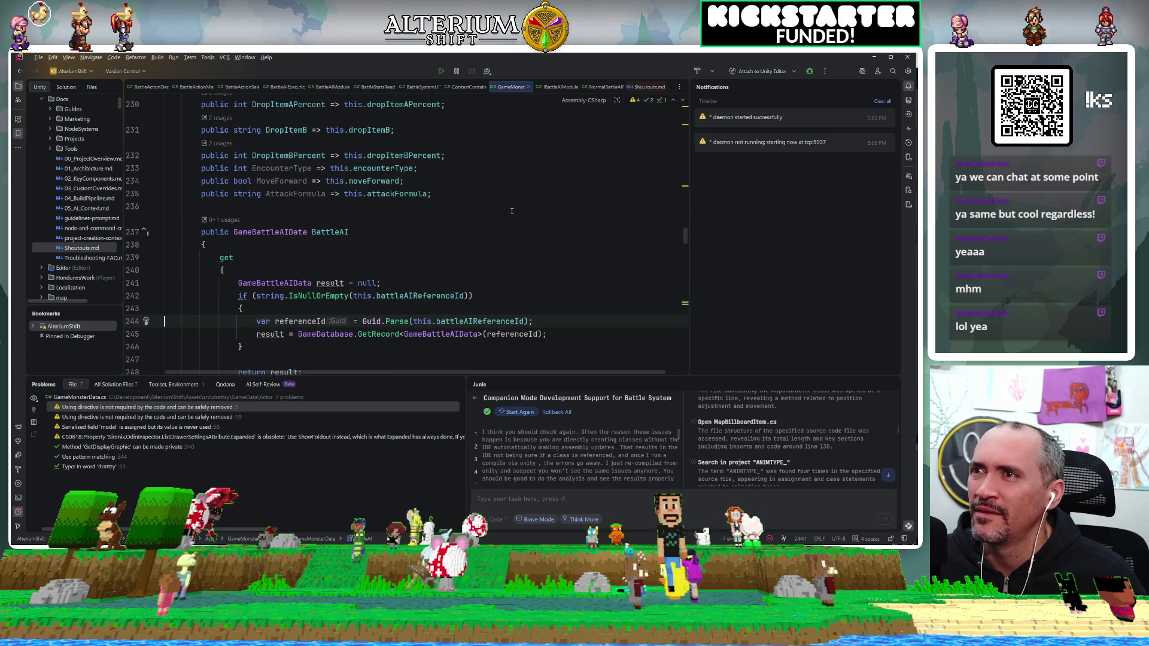
{"action": "left_click", "coordinate": [440, 296], "text": "ctrl"}
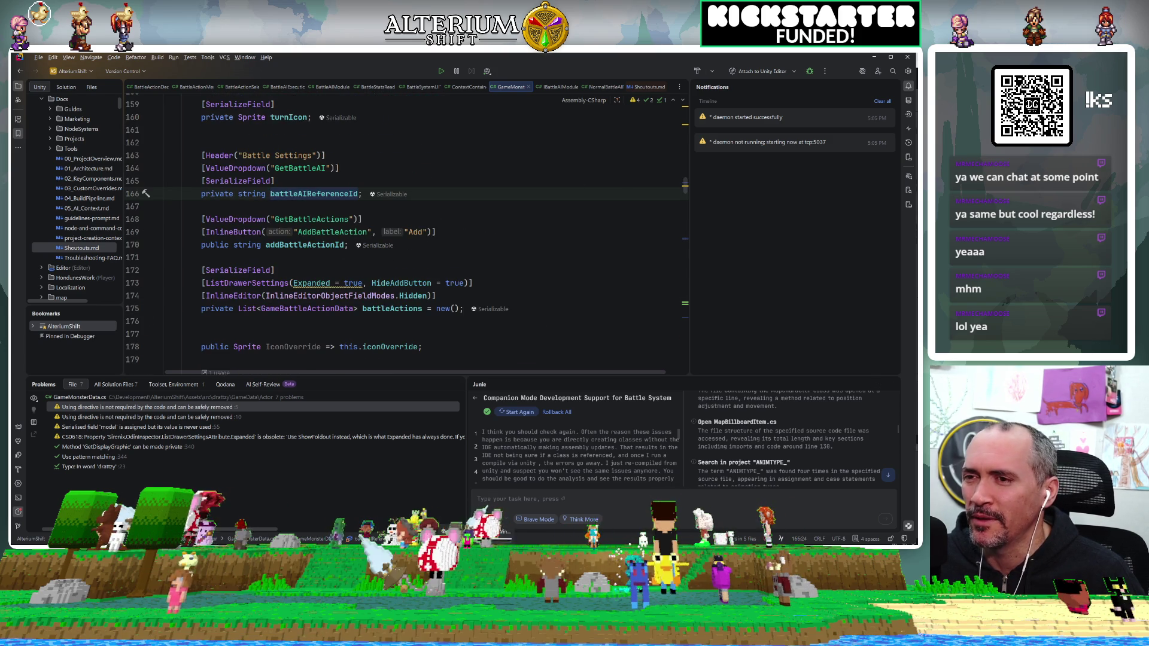
{"action": "key", "text": "alt+Tab"}
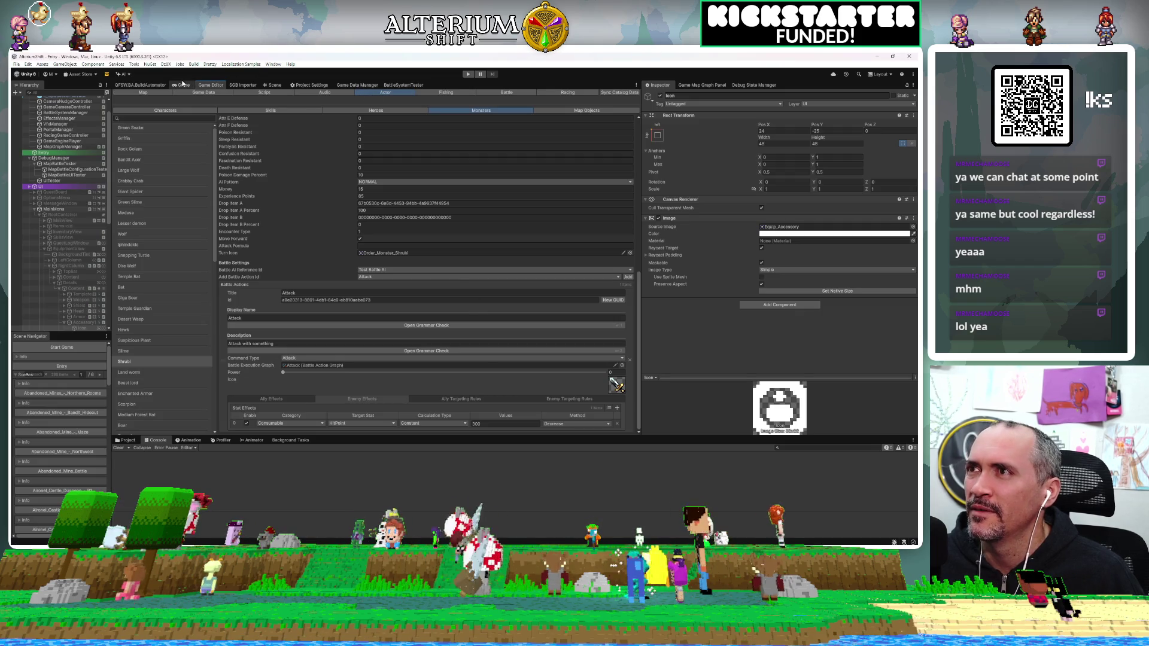
Step: Switch to the Game view and enter Play mode
{"action": "left_click", "coordinate": [184, 84]}
{"action": "left_click", "coordinate": [468, 75]}
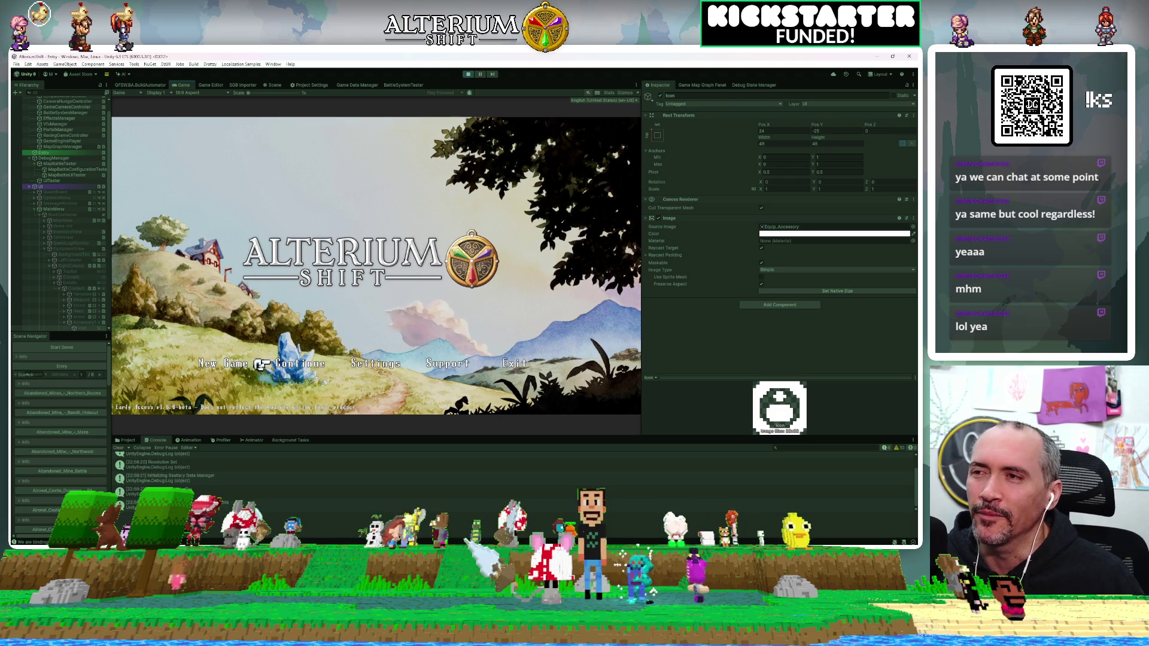
Step: Via Continue, switch the Load list to Battle Test saves and load the first slot
{"action": "key", "text": "z"}
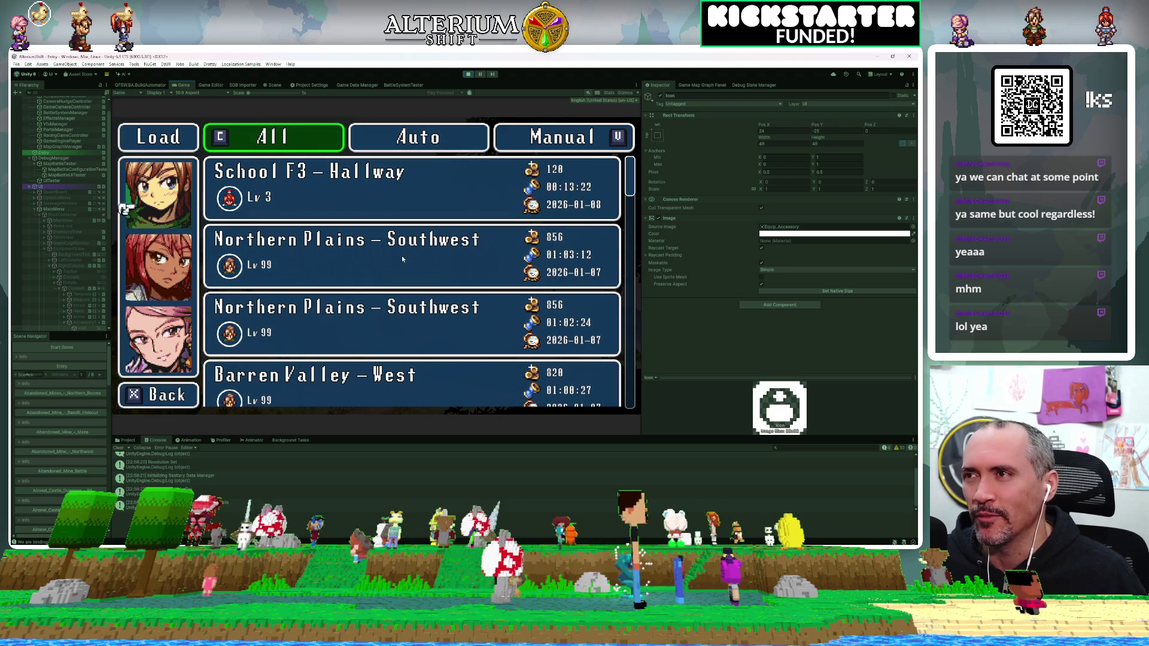
{"action": "key", "text": "c"}
{"action": "key", "text": "Down"}
{"action": "key", "text": "Down"}
{"action": "key", "text": "z"}
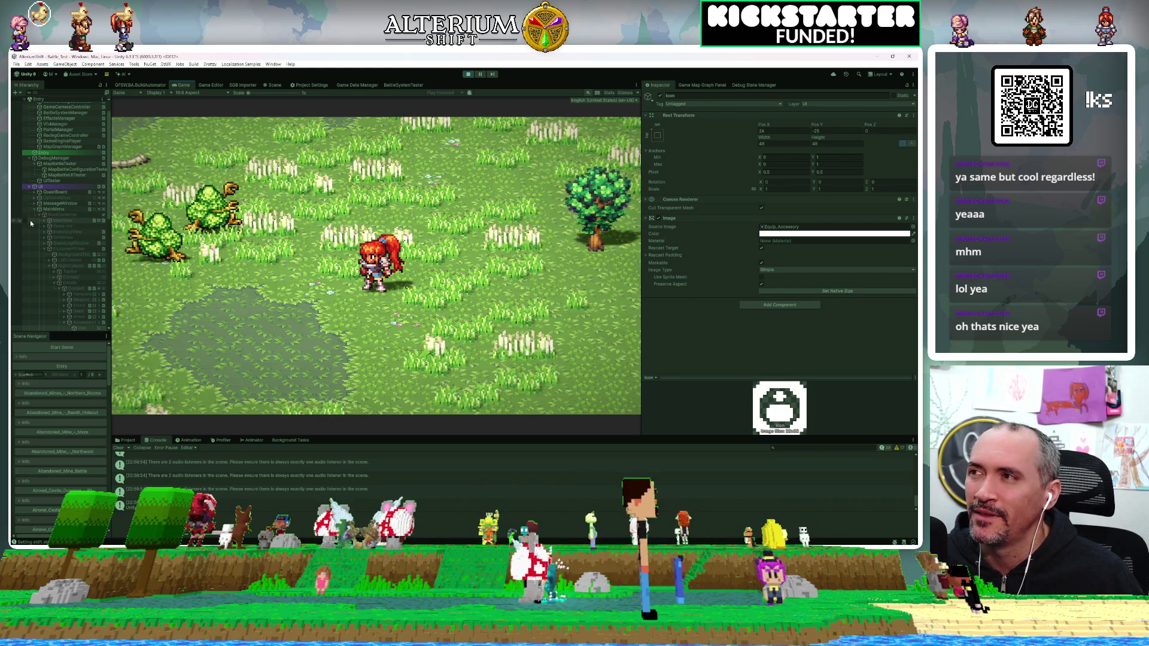
Step: Collapse the UI and GameEngine hierarchy, select MapBattleTester, and start a test battle
{"action": "left_click", "coordinate": [27, 186]}
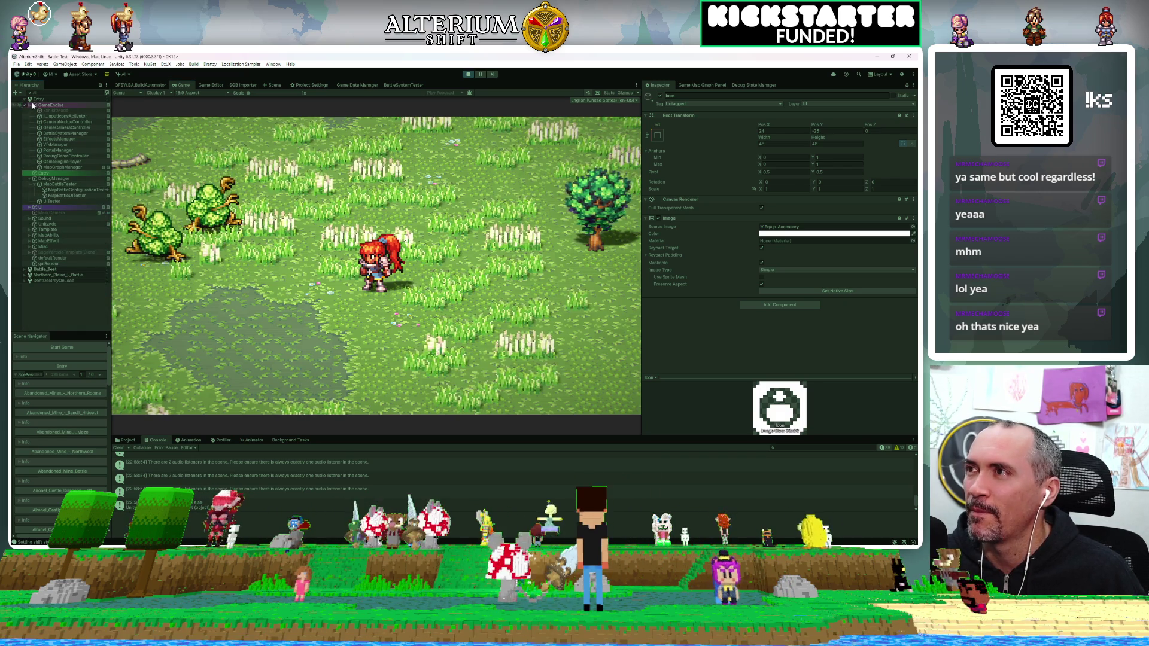
{"action": "left_click", "coordinate": [30, 105]}
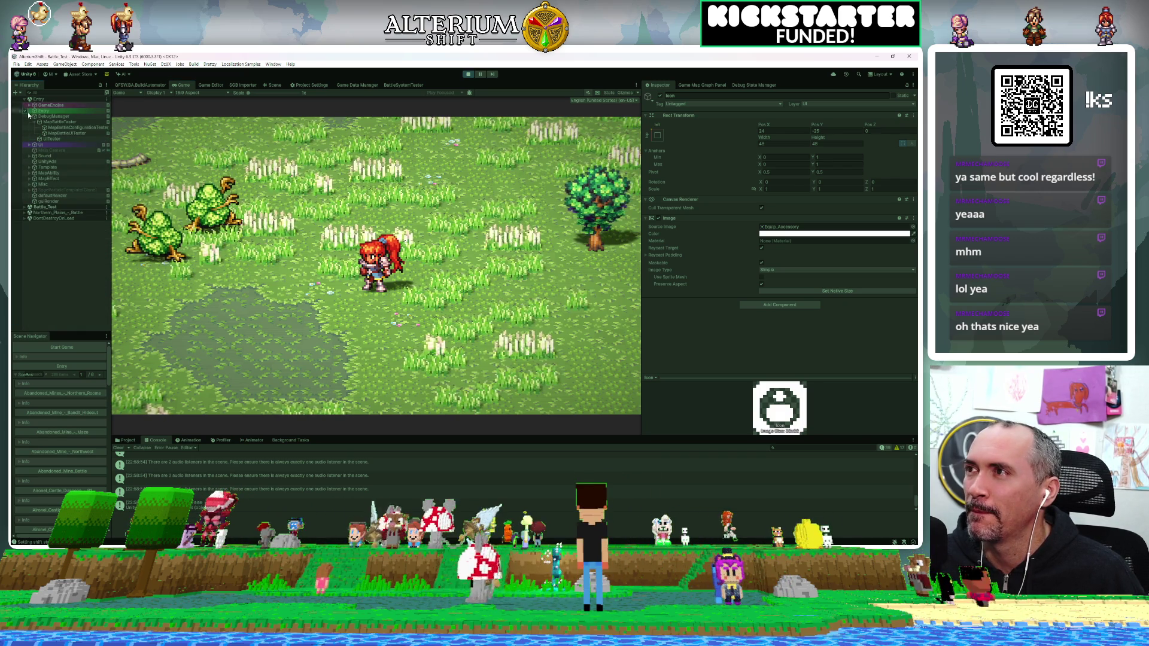
{"action": "left_click", "coordinate": [61, 132]}
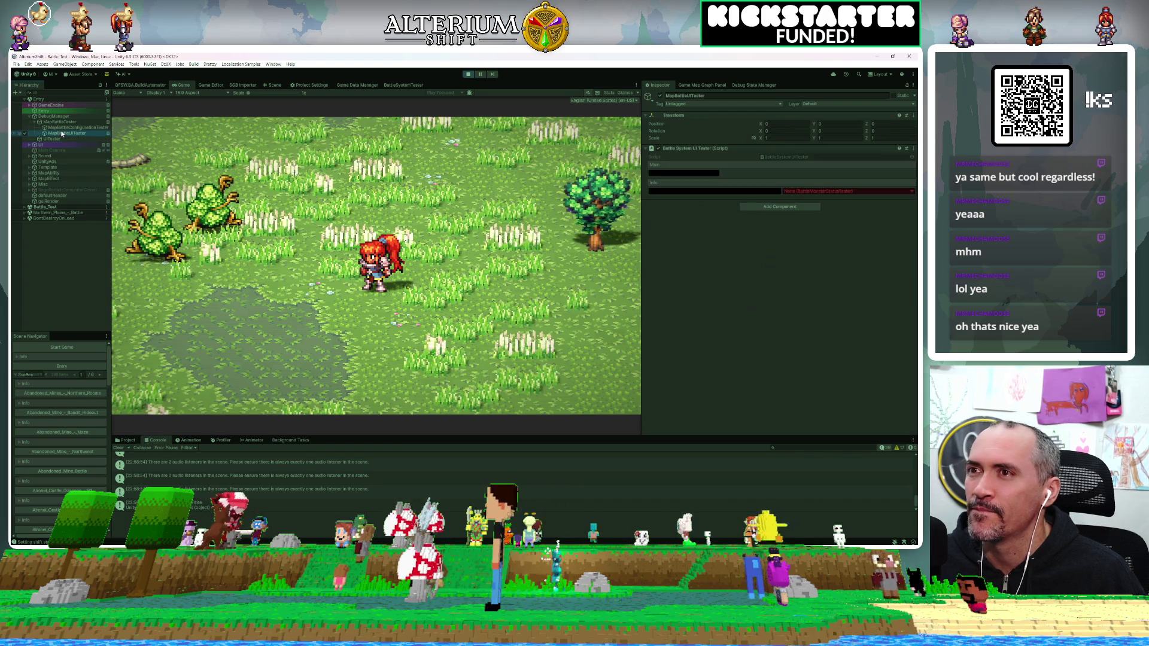
{"action": "left_click", "coordinate": [60, 121]}
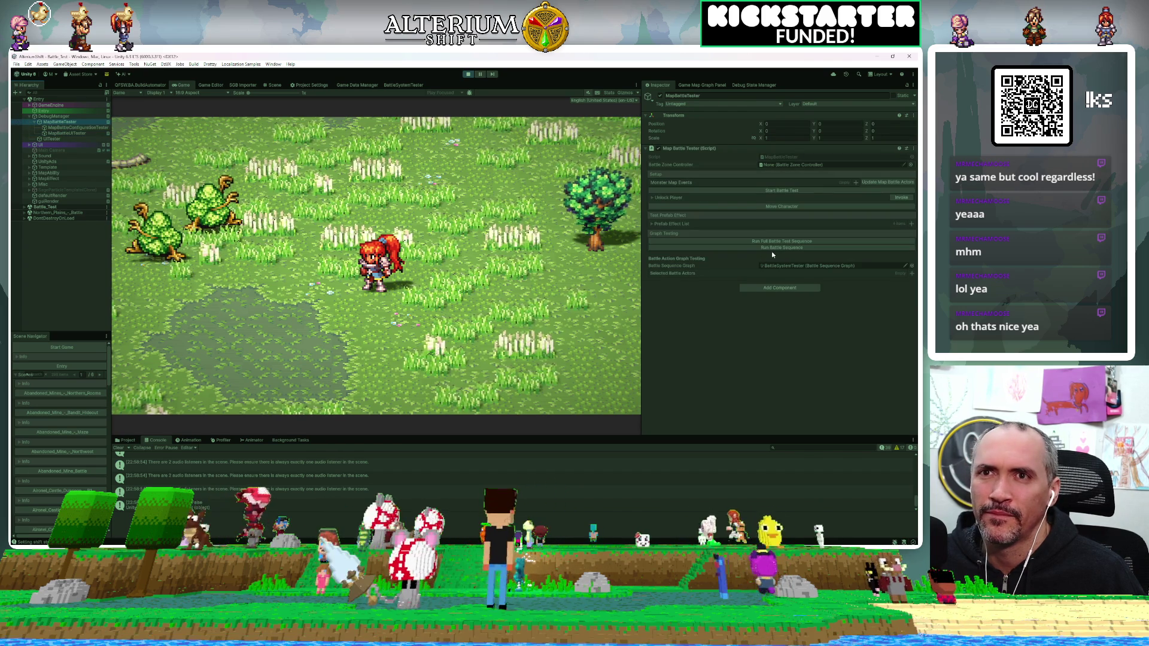
{"action": "left_click", "coordinate": [770, 242]}
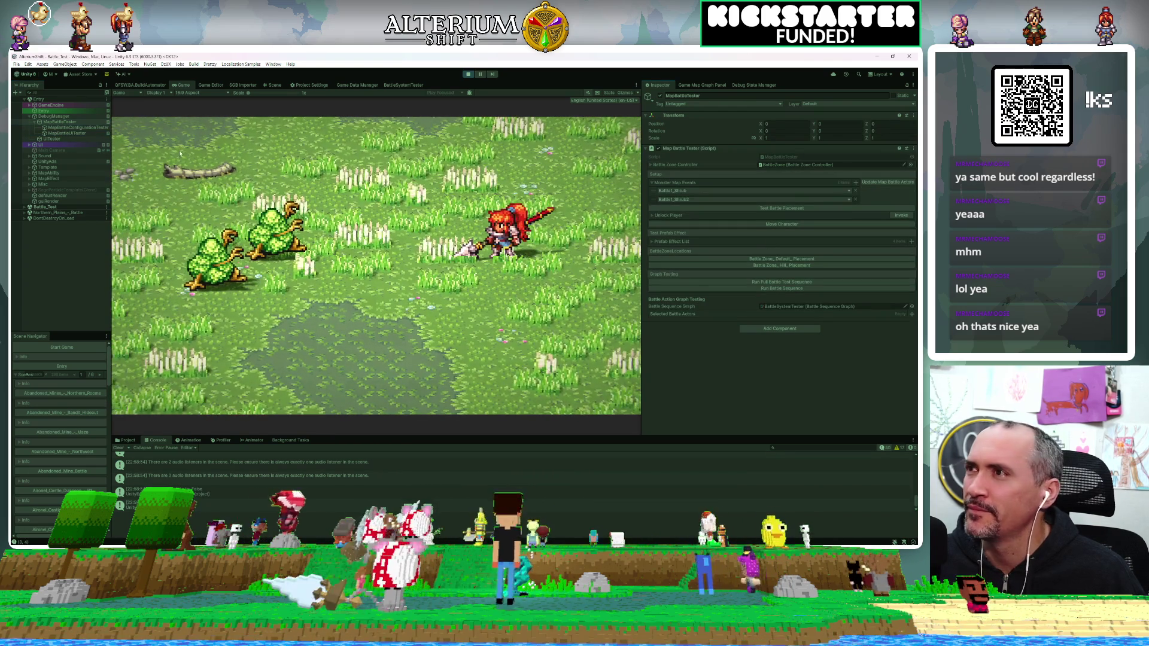
Step: Through MapBattleUITester, choose an action and confirm targets, then inspect a Console log entry
{"action": "left_click", "coordinate": [63, 133]}
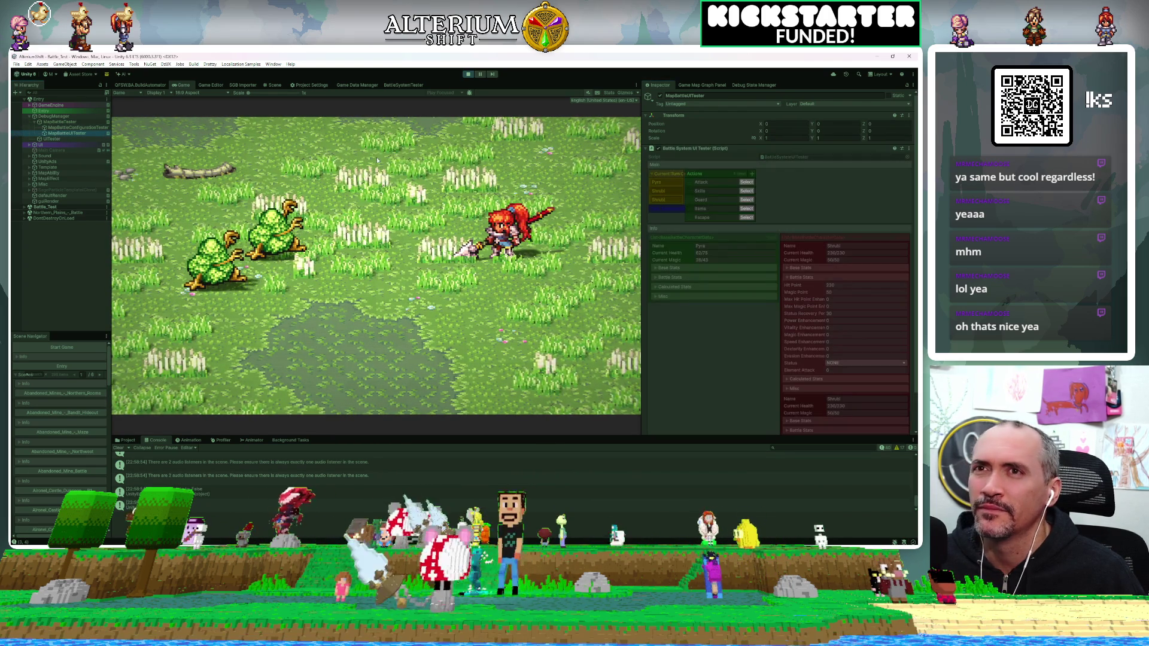
{"action": "left_click", "coordinate": [751, 183]}
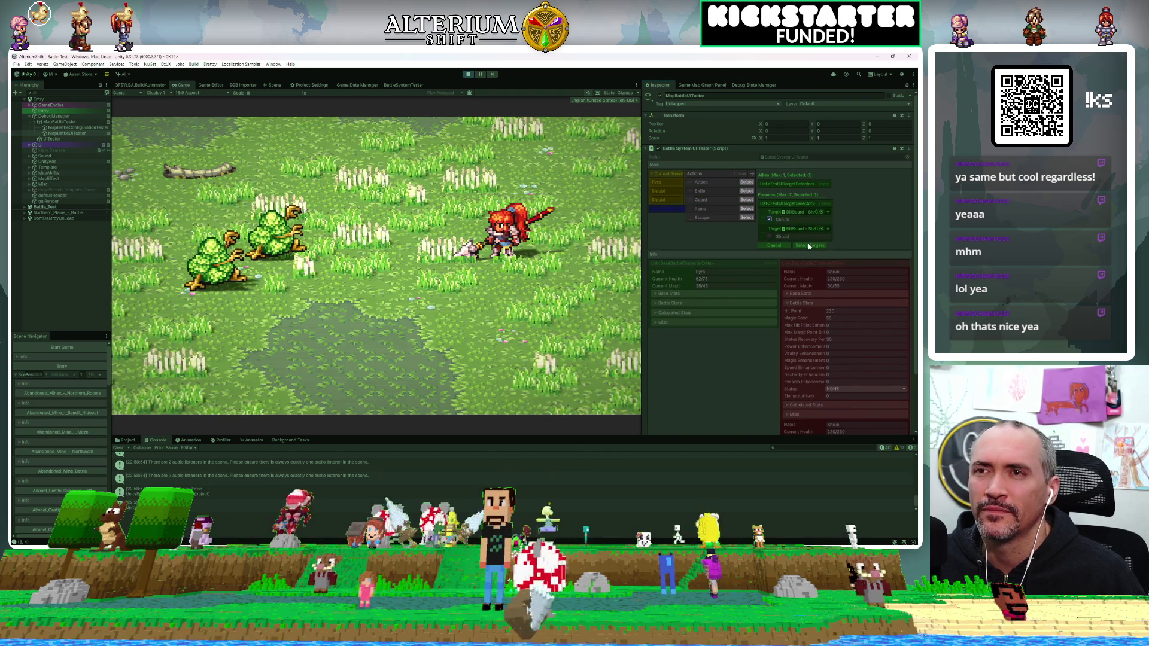
{"action": "left_click", "coordinate": [808, 243]}
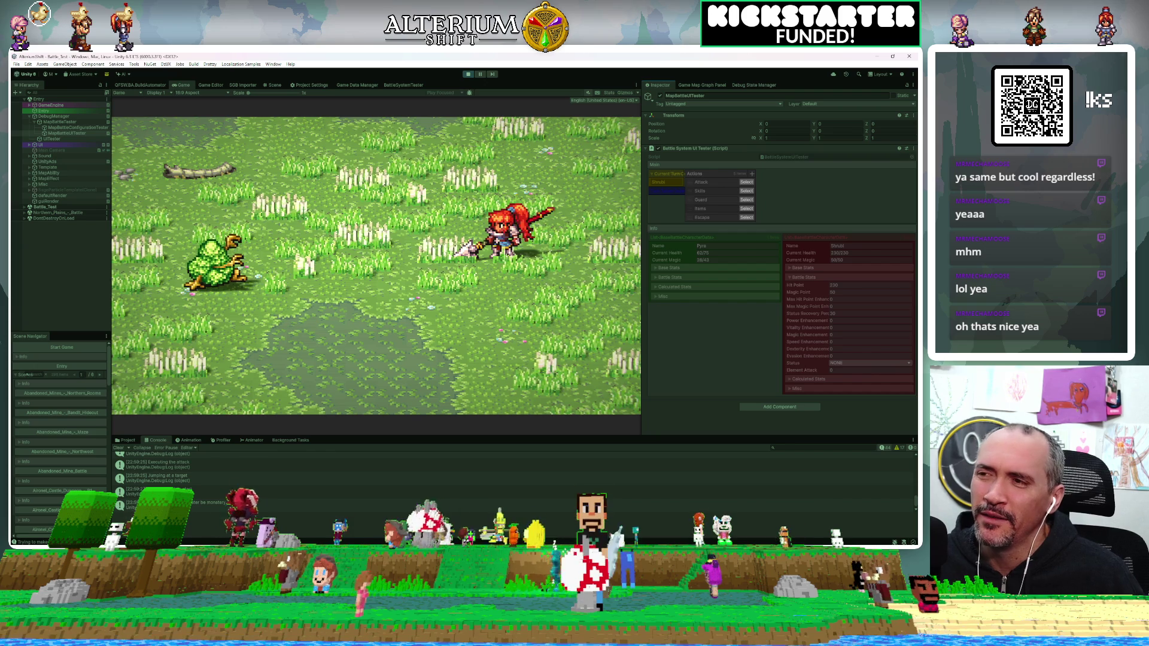
{"action": "left_click", "coordinate": [251, 503]}
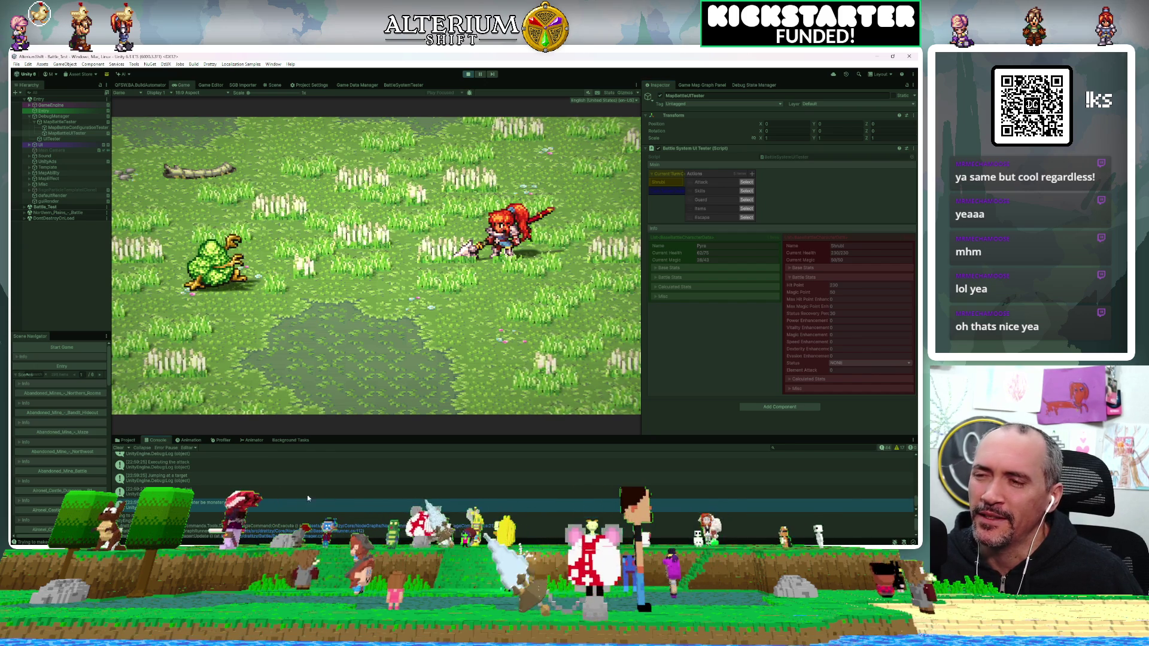